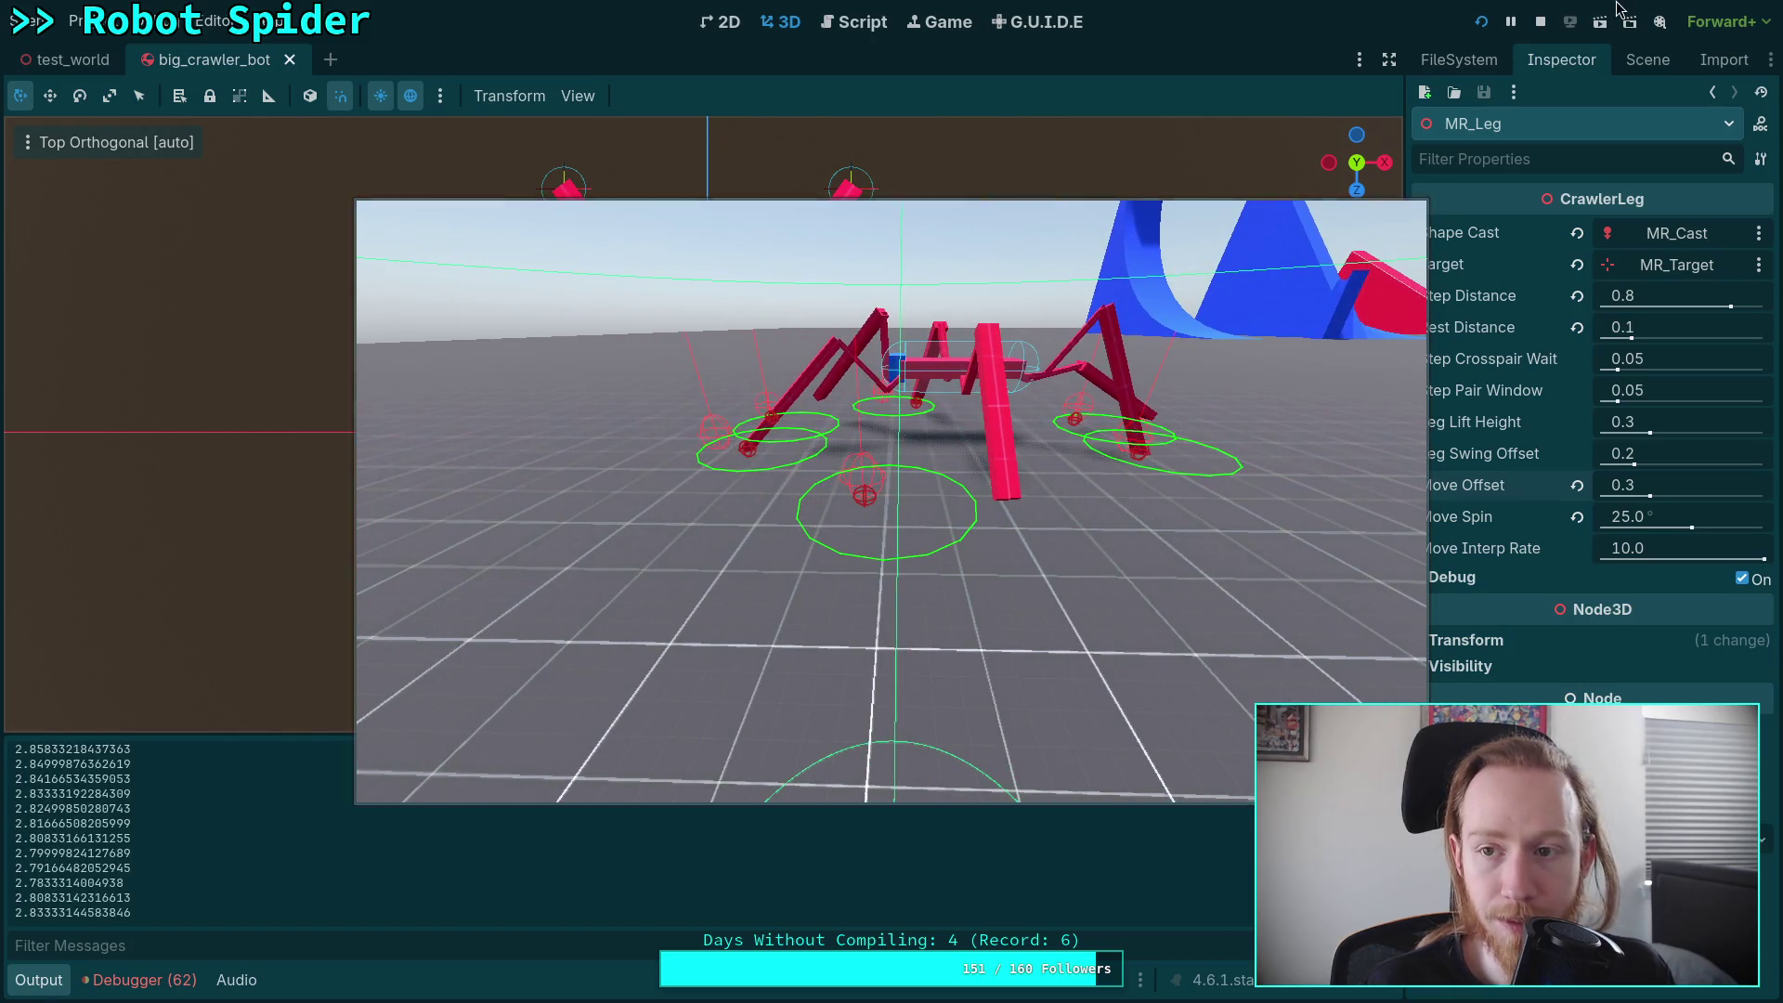
- Stop the running crawler bot test with F8 to get back to the 3D editor
{"action": "key", "text": "F8"}
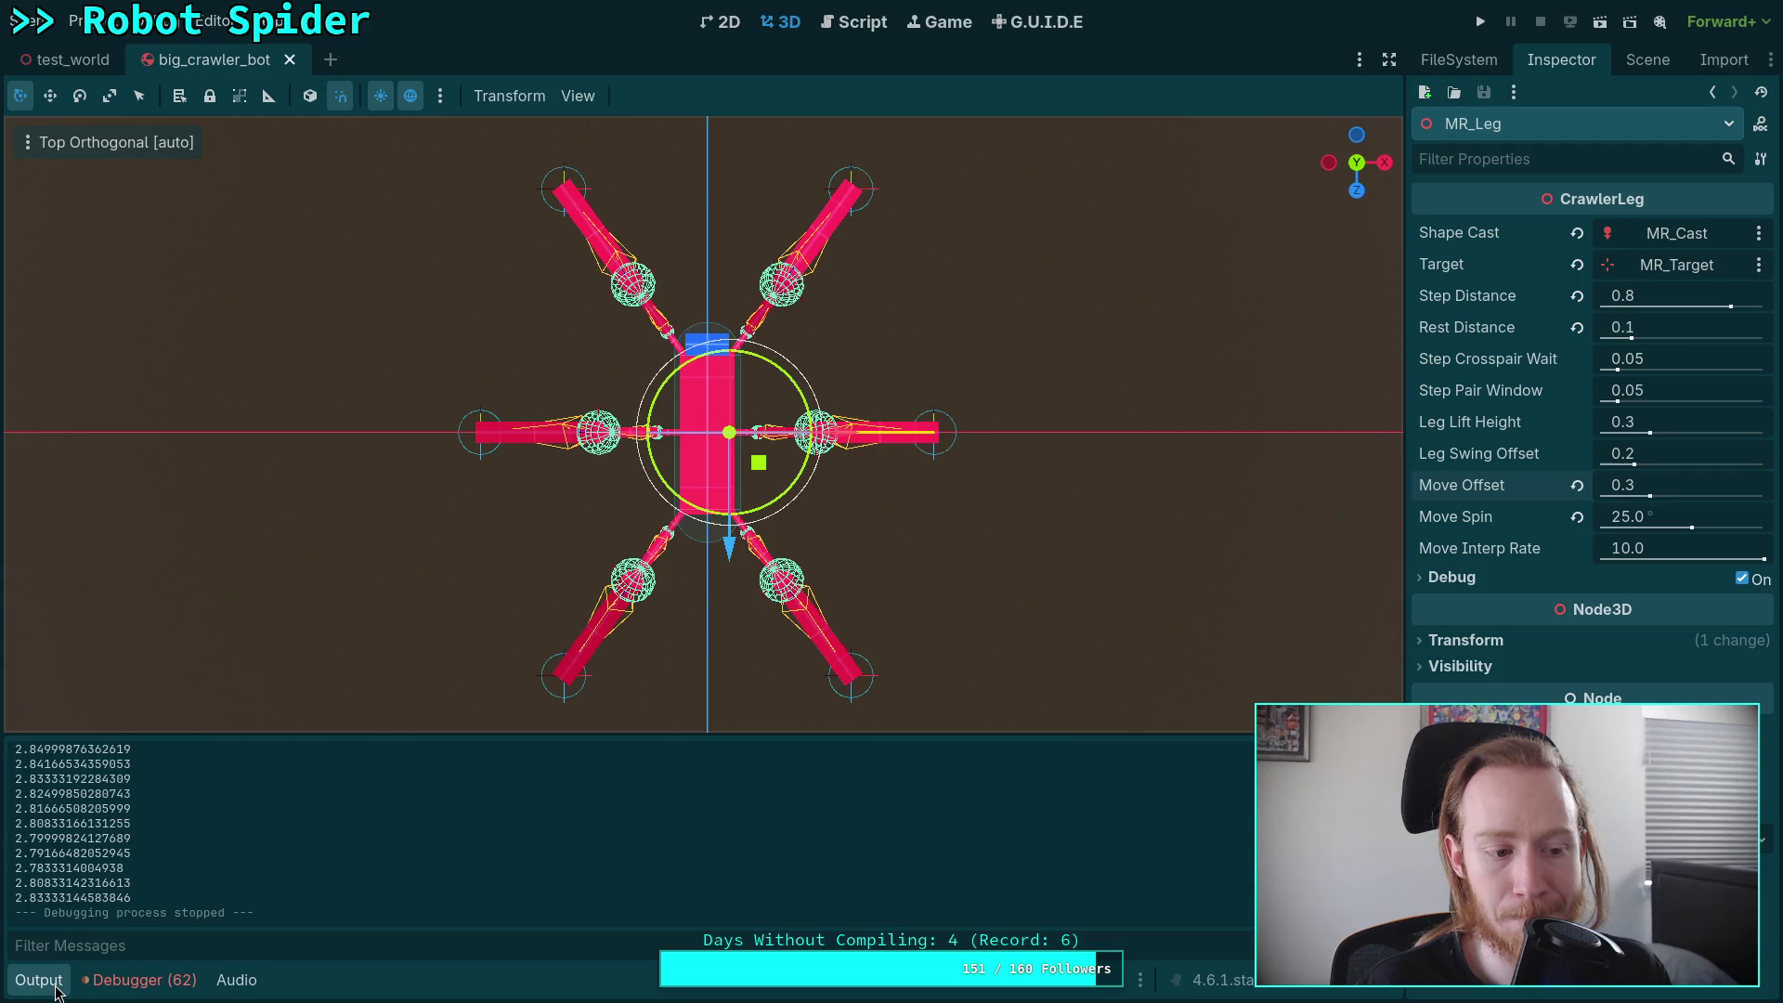
- Collapse the Output panel, then switch to the CrawlerLeg.gd script
{"action": "left_click", "coordinate": [41, 980]}
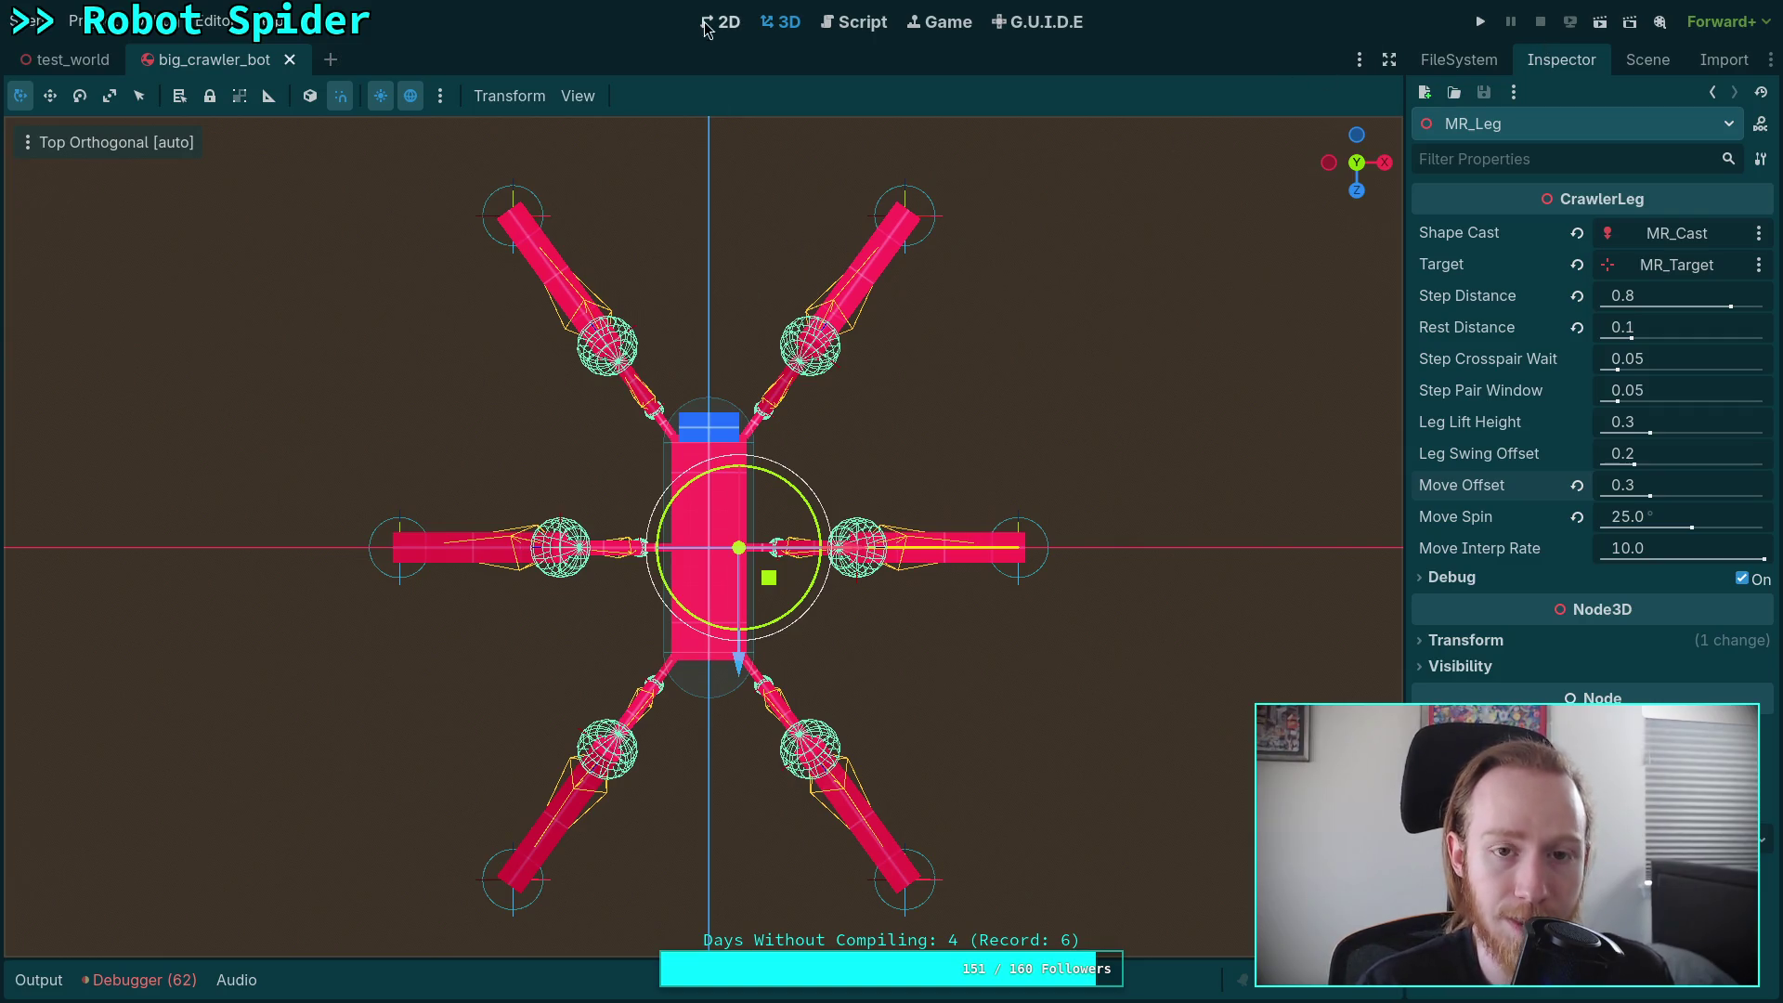
{"action": "left_click", "coordinate": [862, 26]}
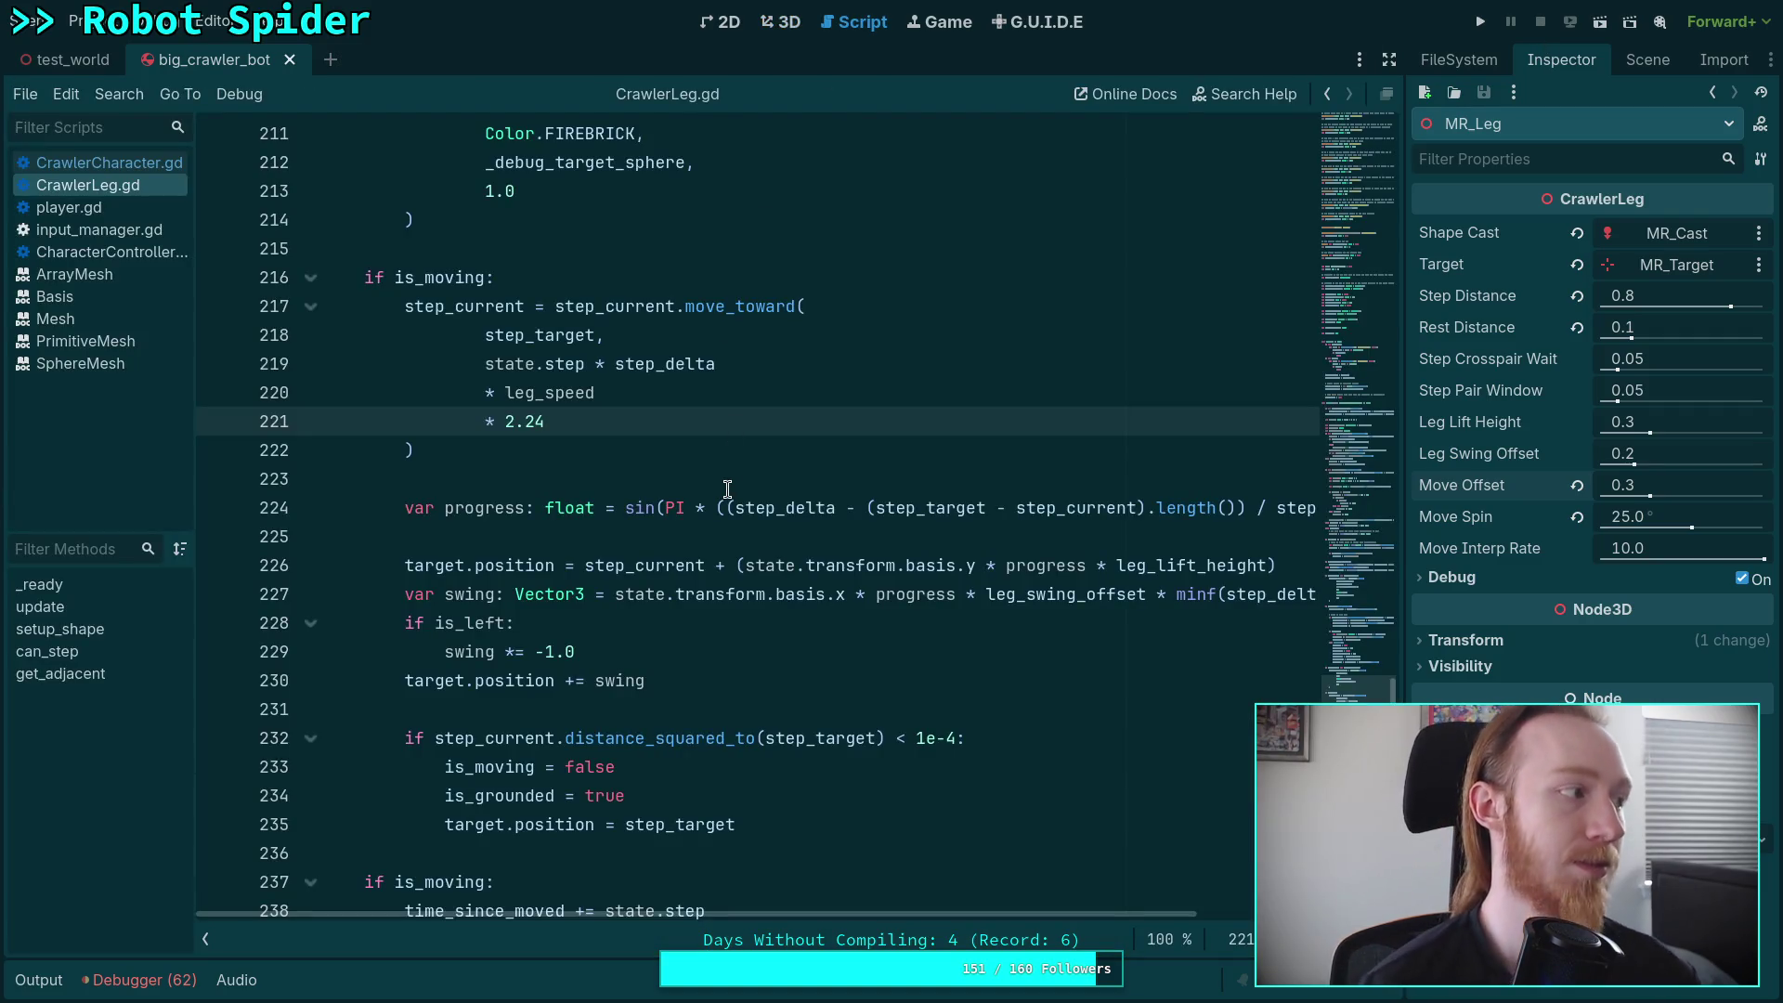
- Change the step_pair_window comment's ending to 'a little earlier to stay synchronized.'
{"action": "scroll", "coordinate": [743, 557], "scroll_direction": "down", "scroll_amount": 3}
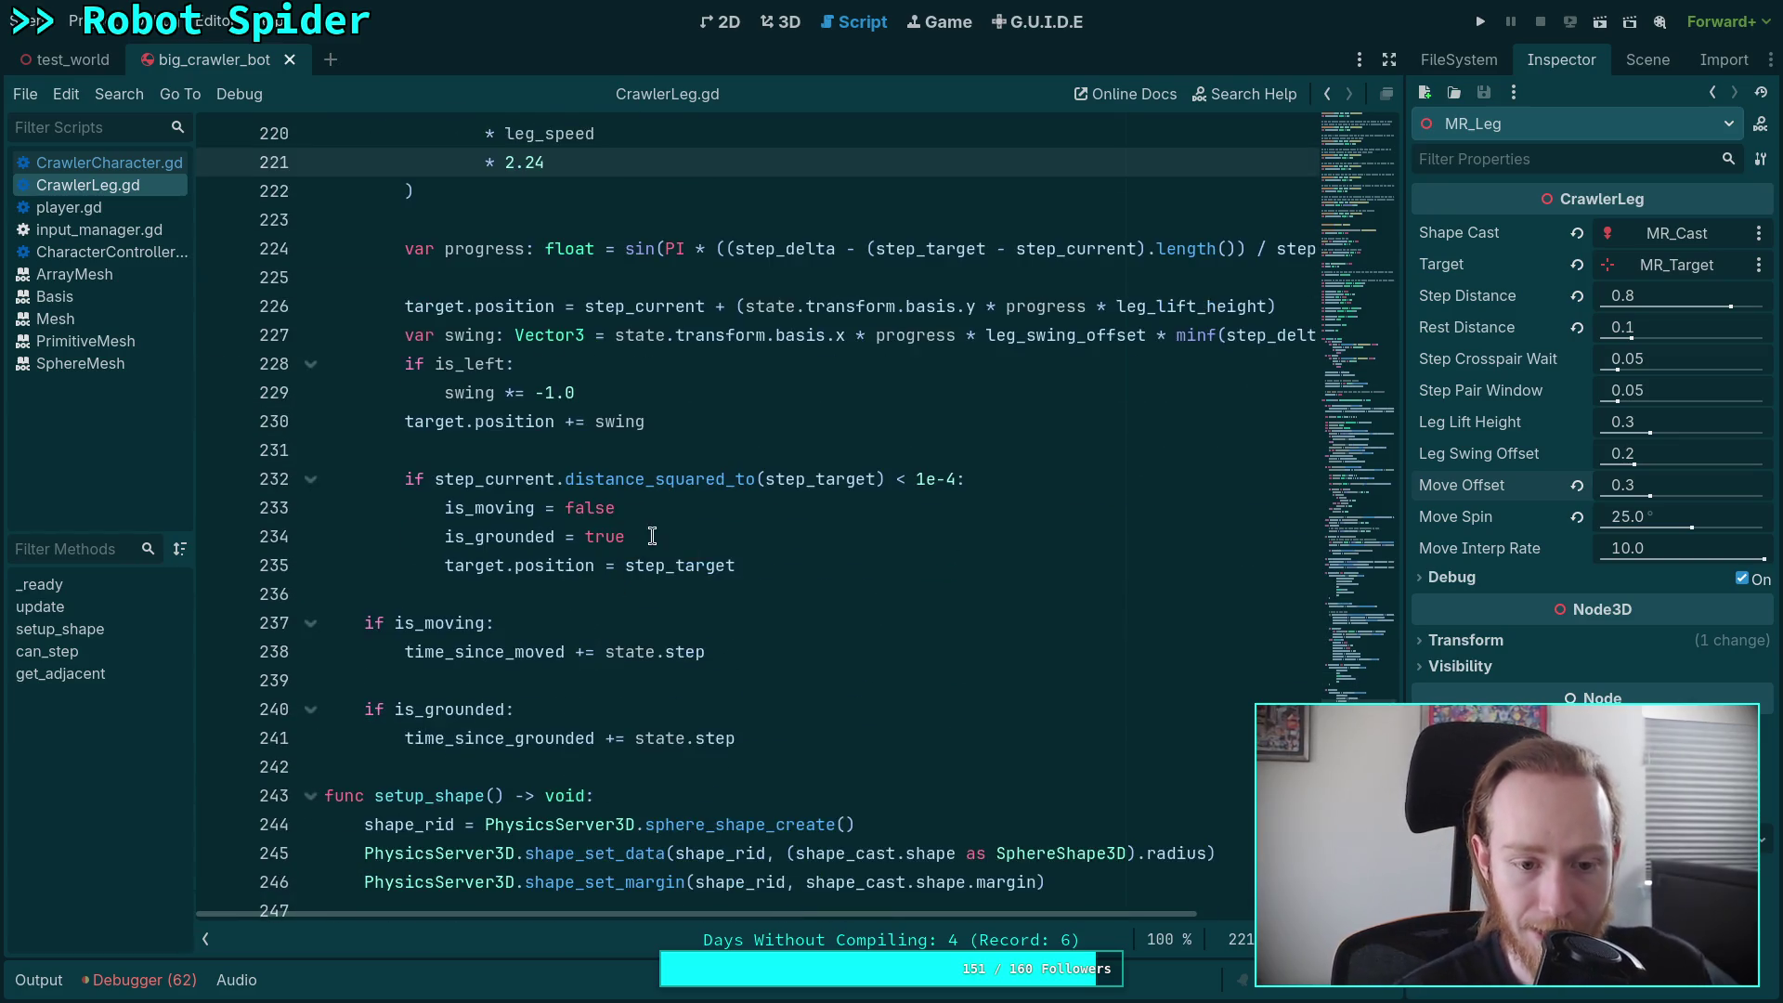
{"action": "scroll", "coordinate": [562, 557], "scroll_direction": "up", "scroll_amount": 20}
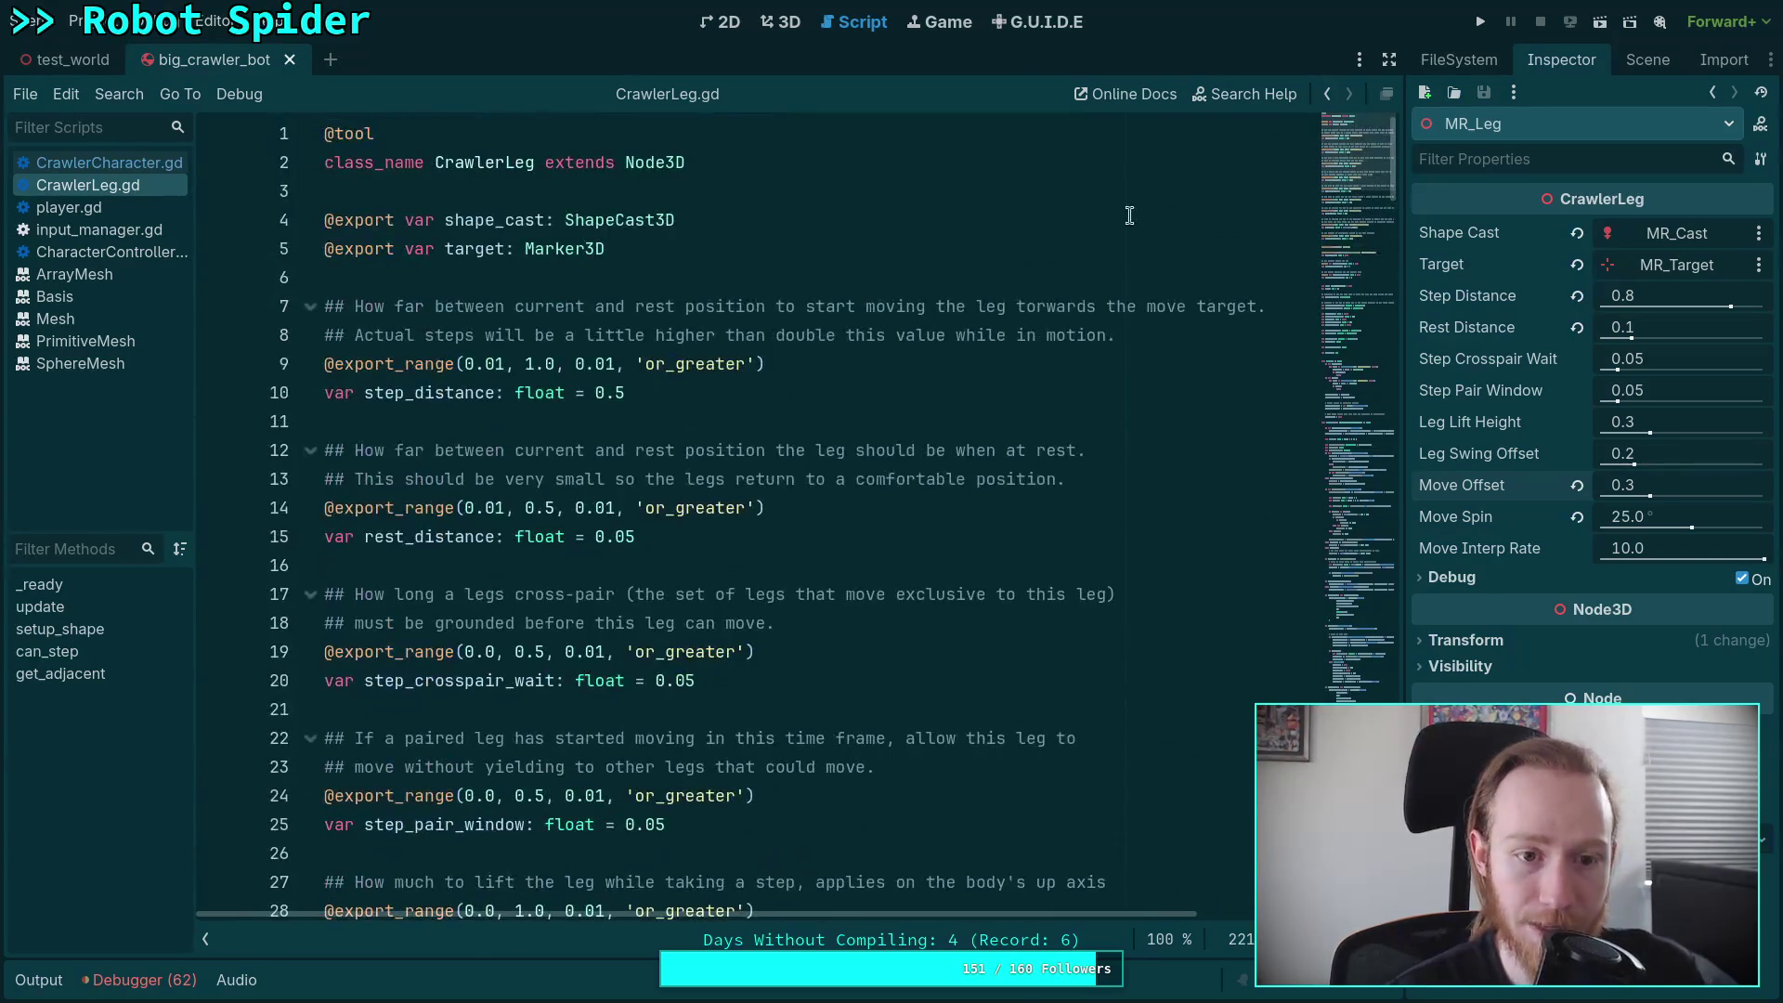
{"action": "scroll", "coordinate": [471, 666], "scroll_direction": "down", "scroll_amount": 2}
{"action": "double_click", "coordinate": [469, 650]}
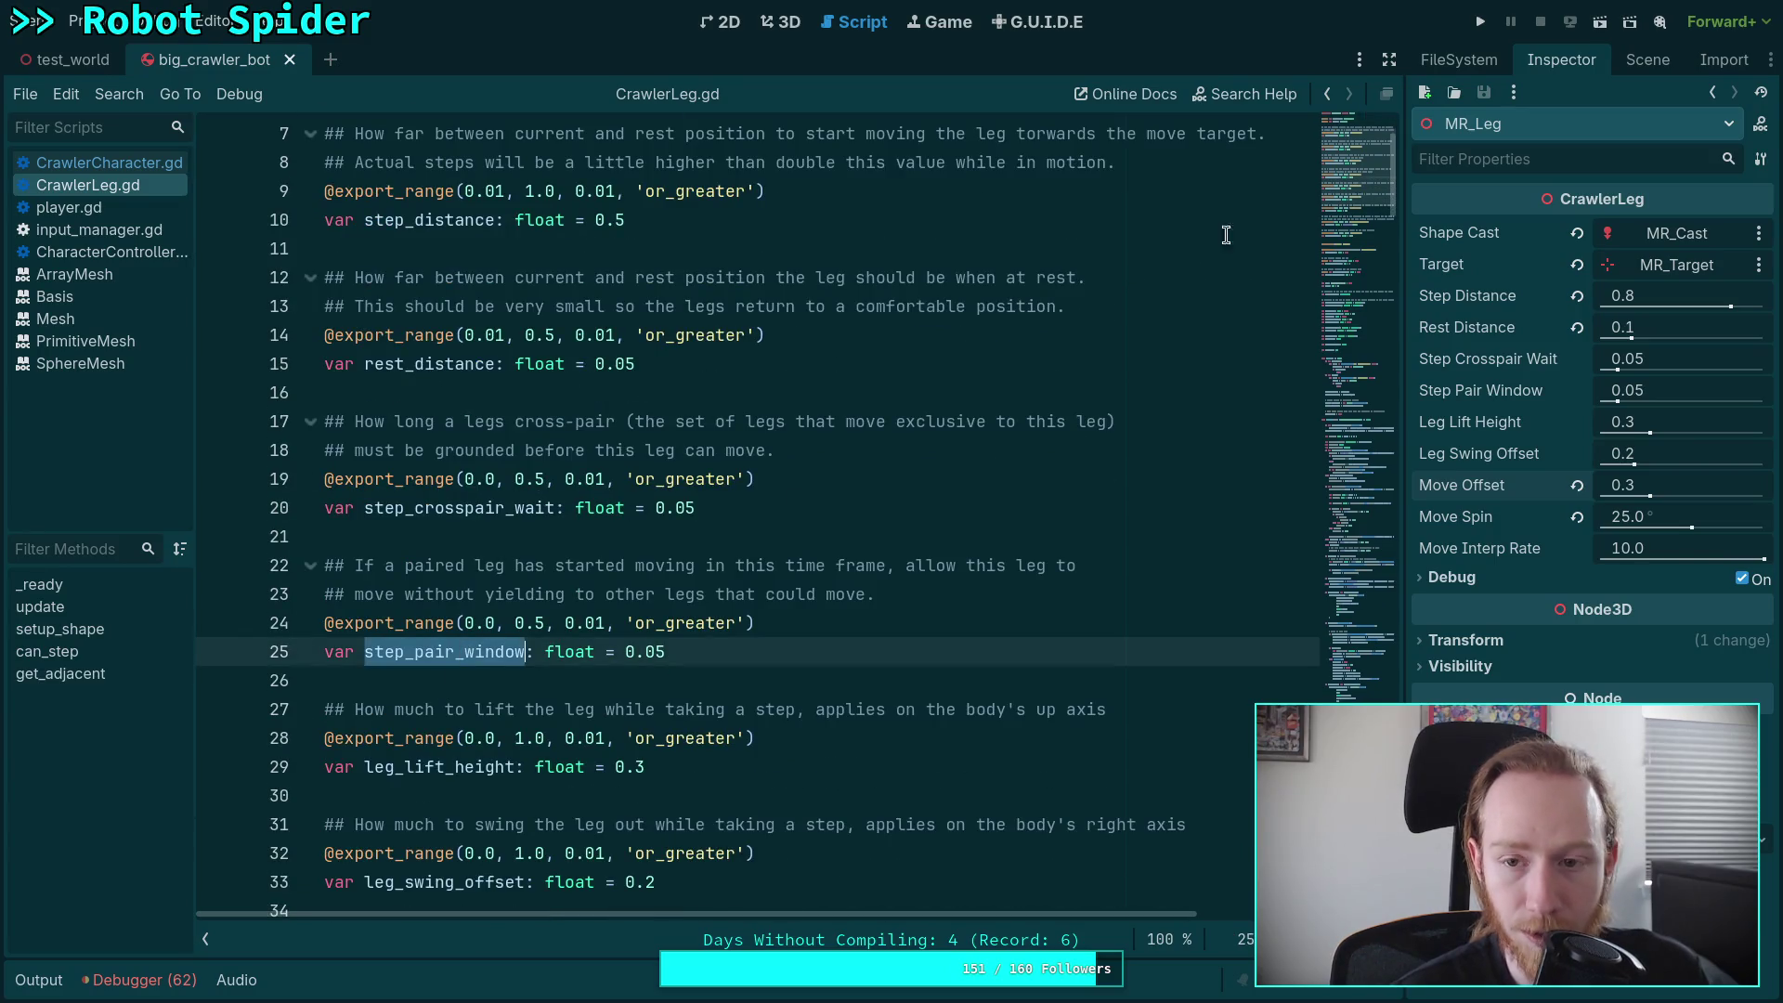
{"action": "scroll", "coordinate": [1375, 183], "scroll_direction": "down", "scroll_amount": 1}
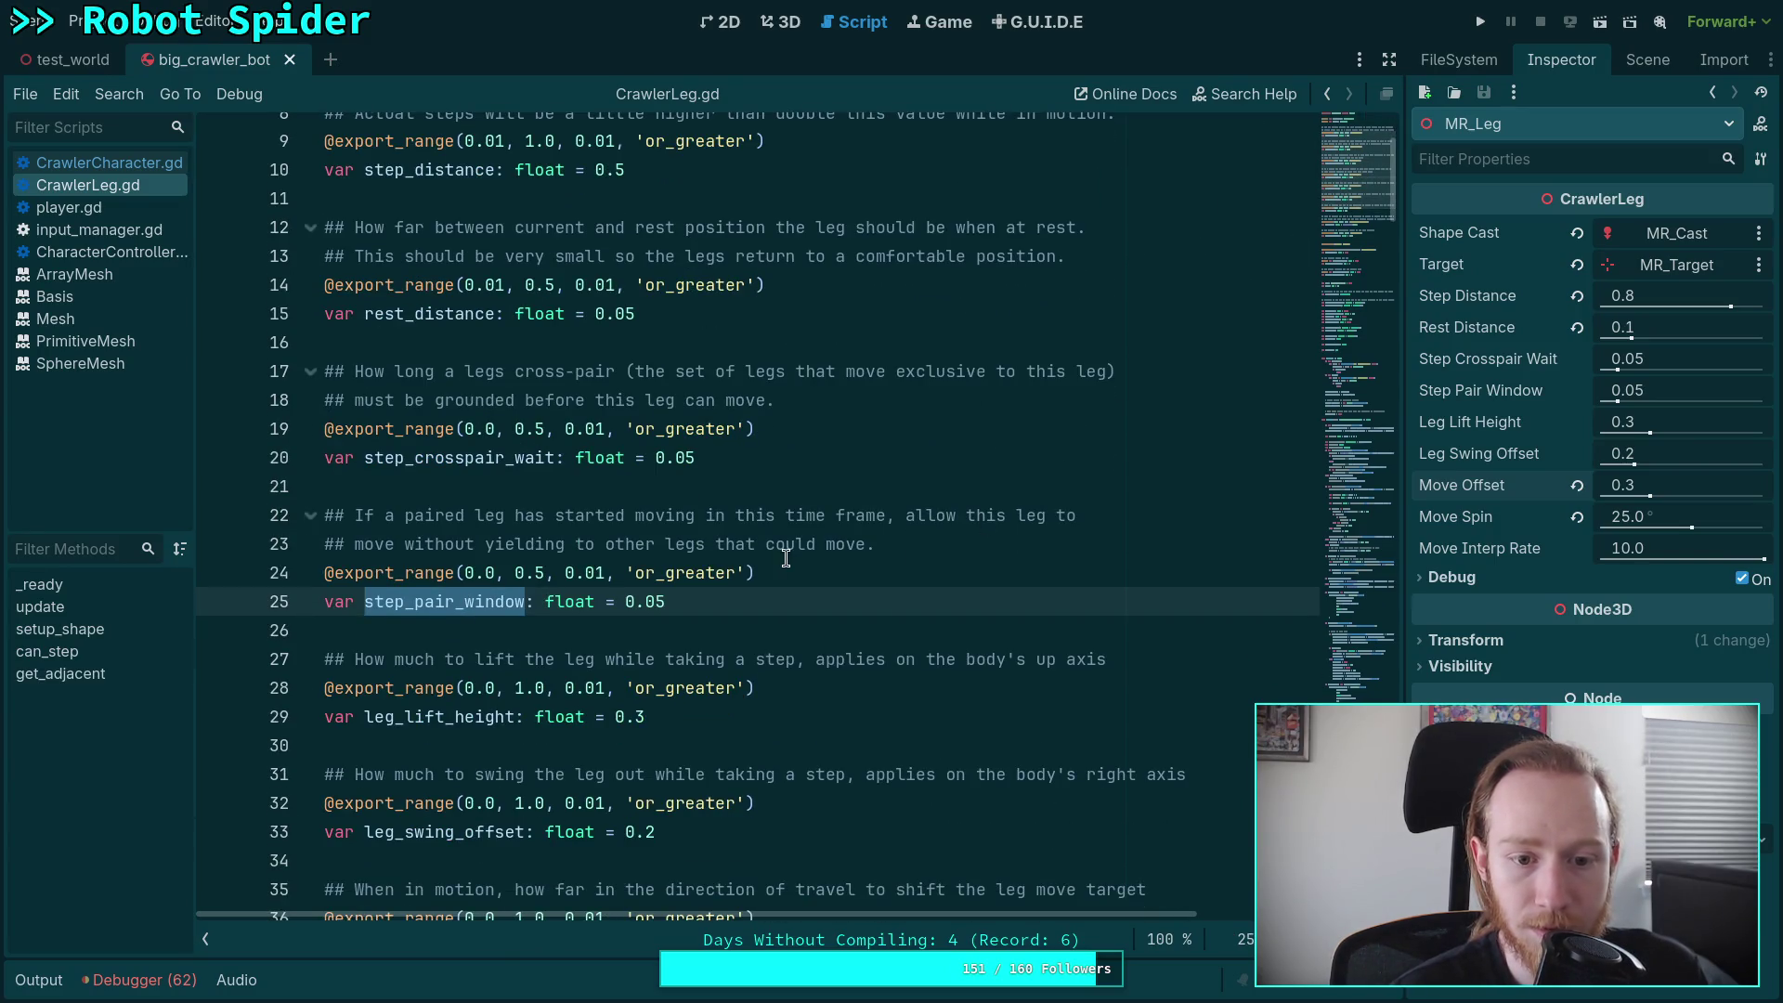
{"action": "left_click", "coordinate": [401, 540]}
{"action": "left_click_drag", "start_coordinate": [401, 543], "coordinate": [865, 537]}
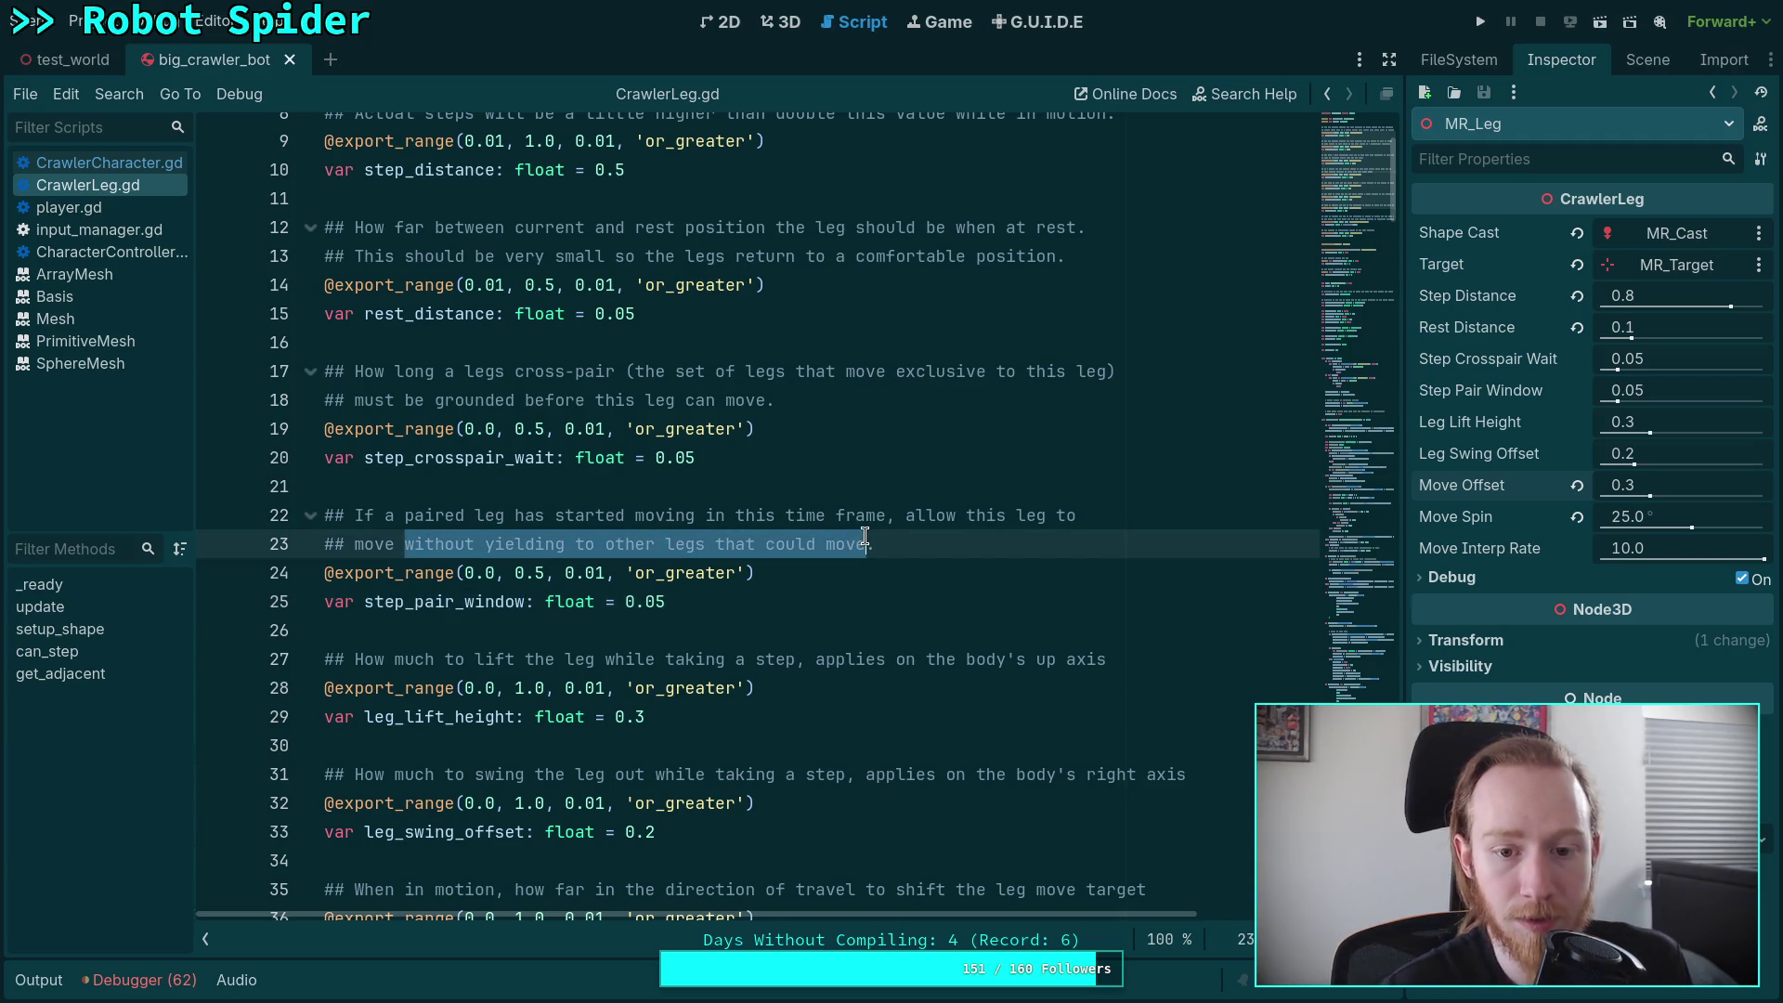
{"action": "type", "text": "a little ea"}
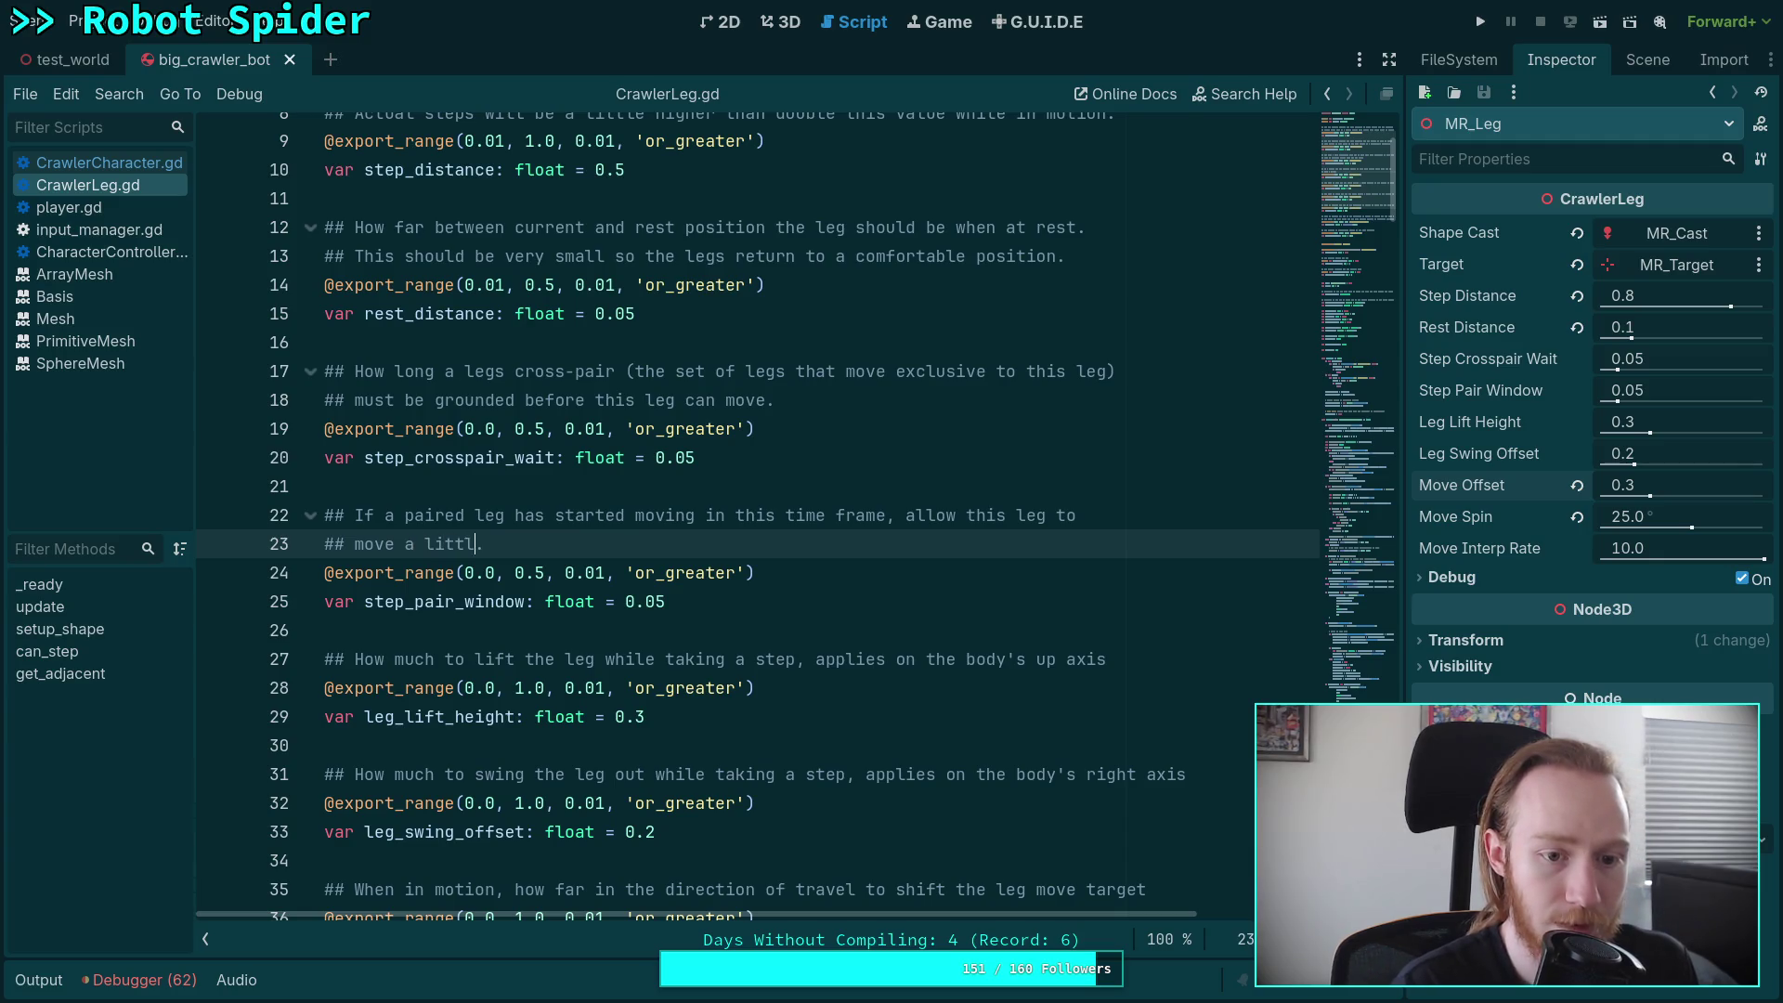
{"action": "type", "text": "rlier"}
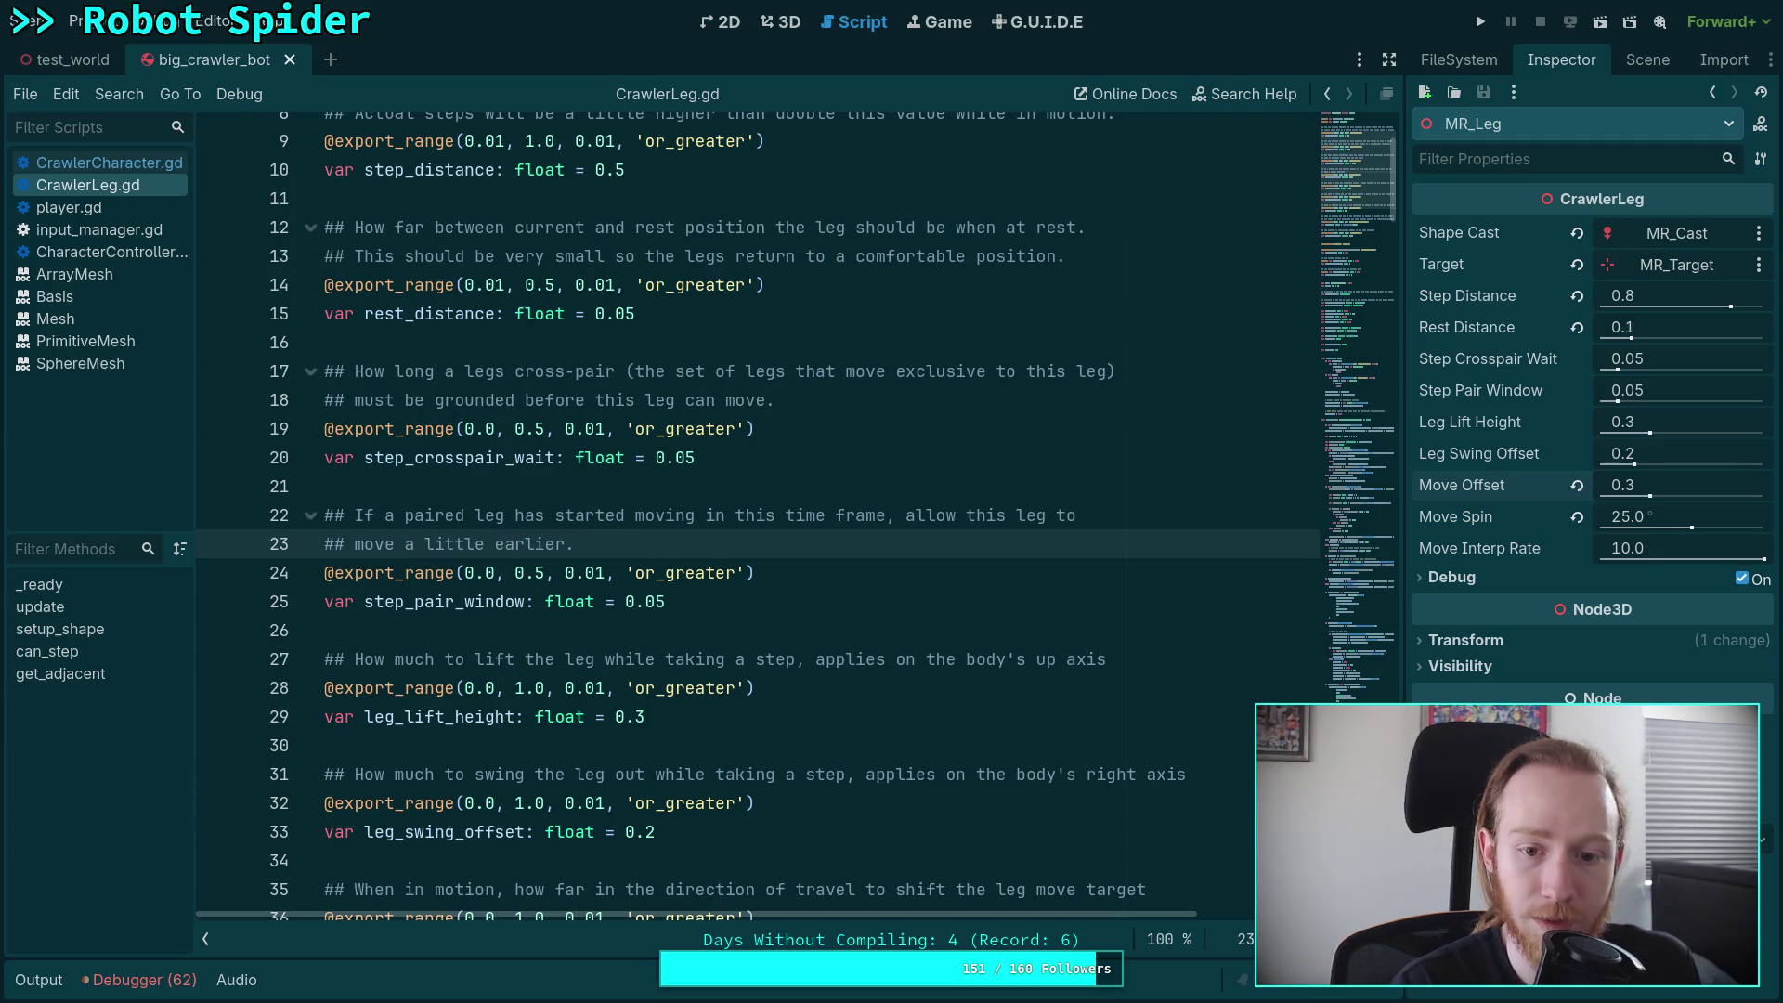
{"action": "type", "text": " to stay syinc"}
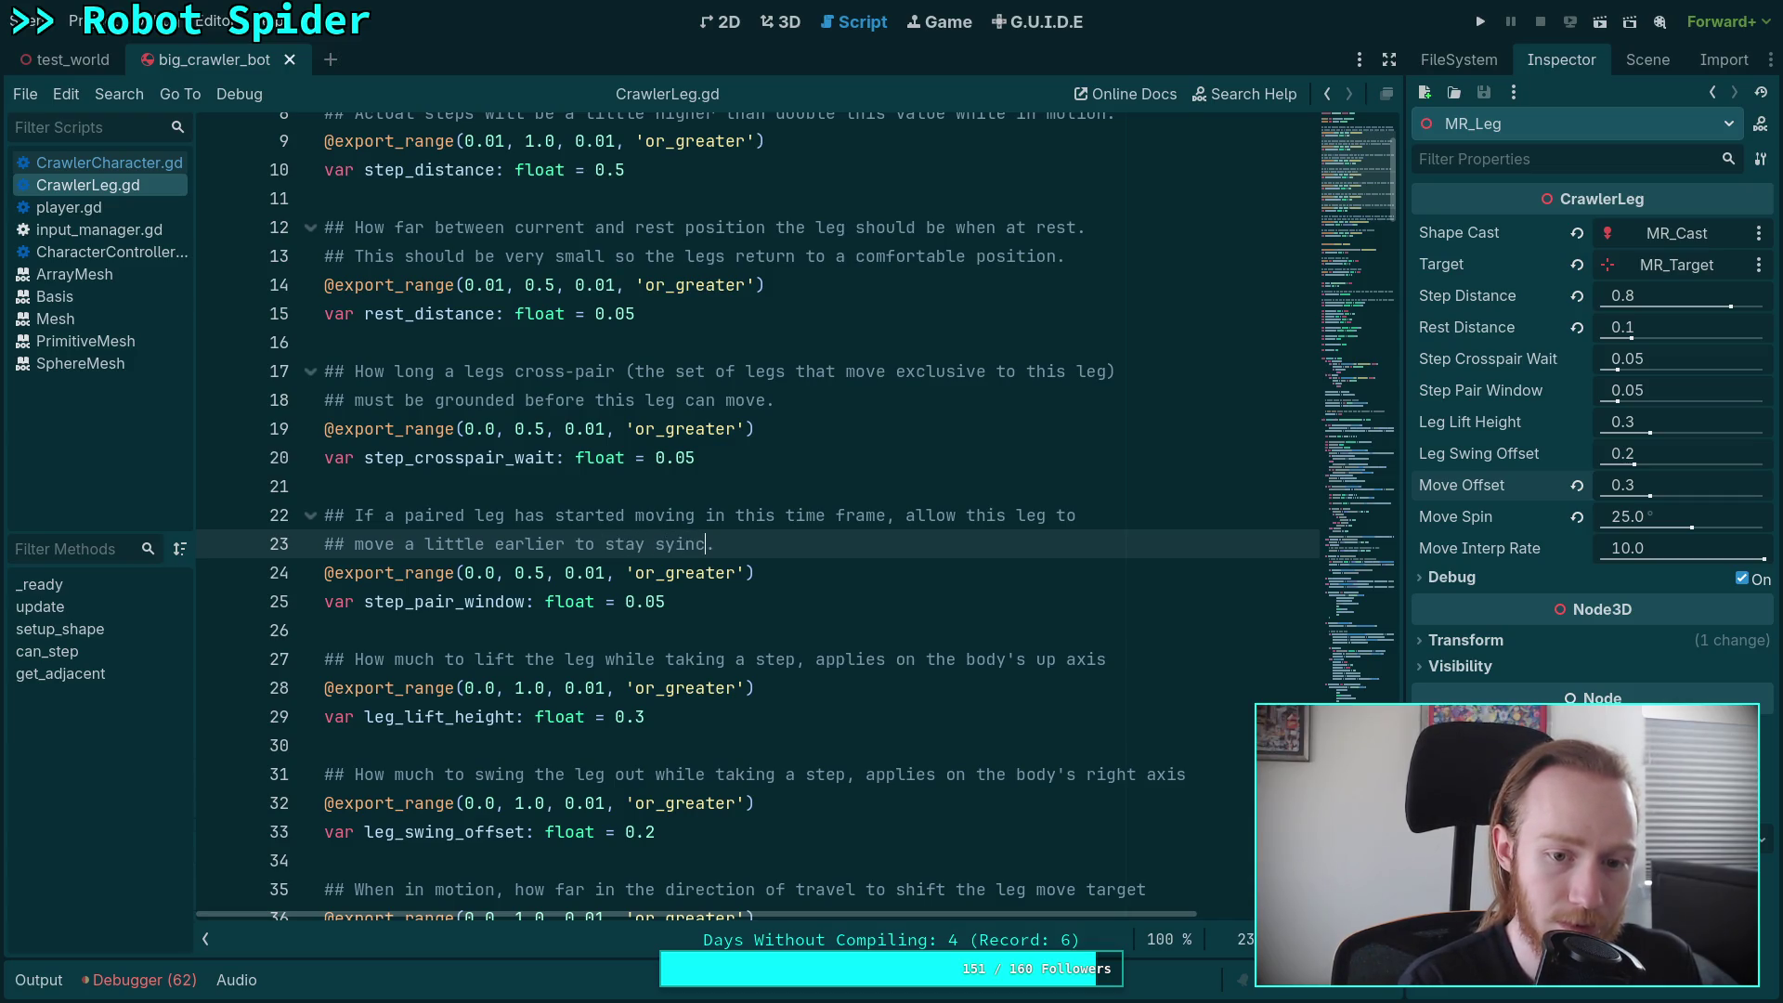
{"action": "key", "text": "BackSpace"}
{"action": "key", "text": "BackSpace"}
{"action": "type", "text": "hroni"}
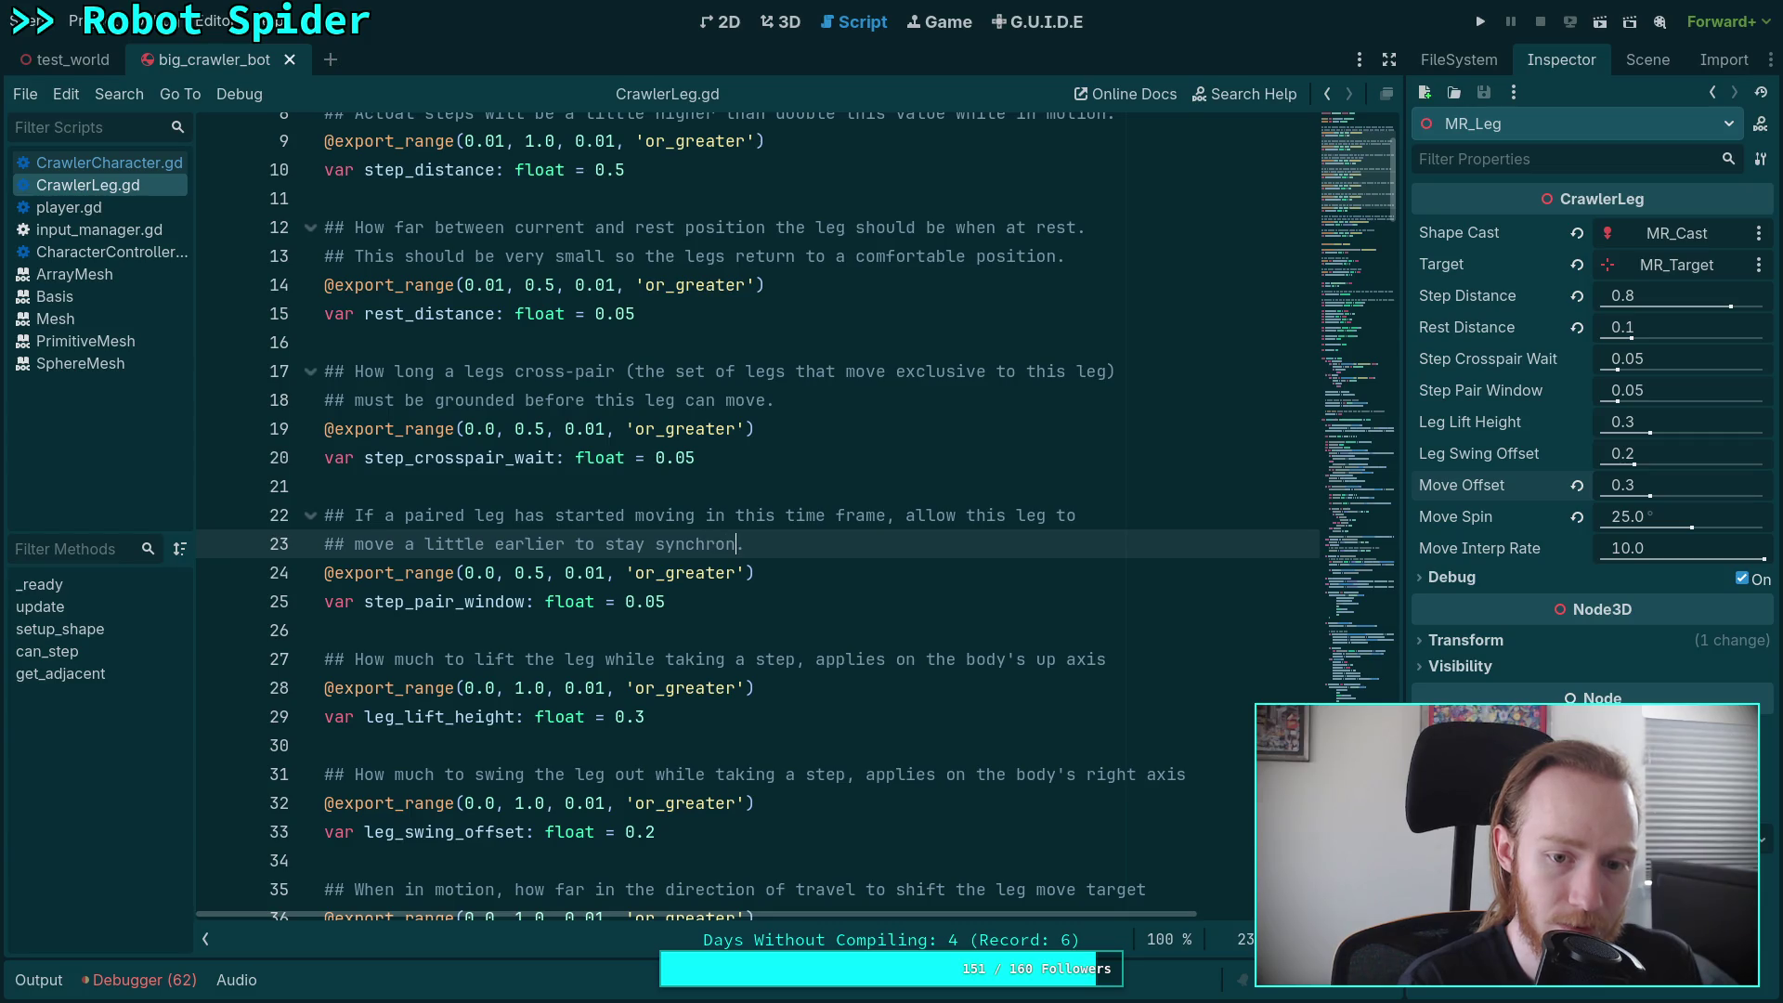
{"action": "type", "text": "zed"}
{"action": "left_click", "coordinate": [894, 594]}
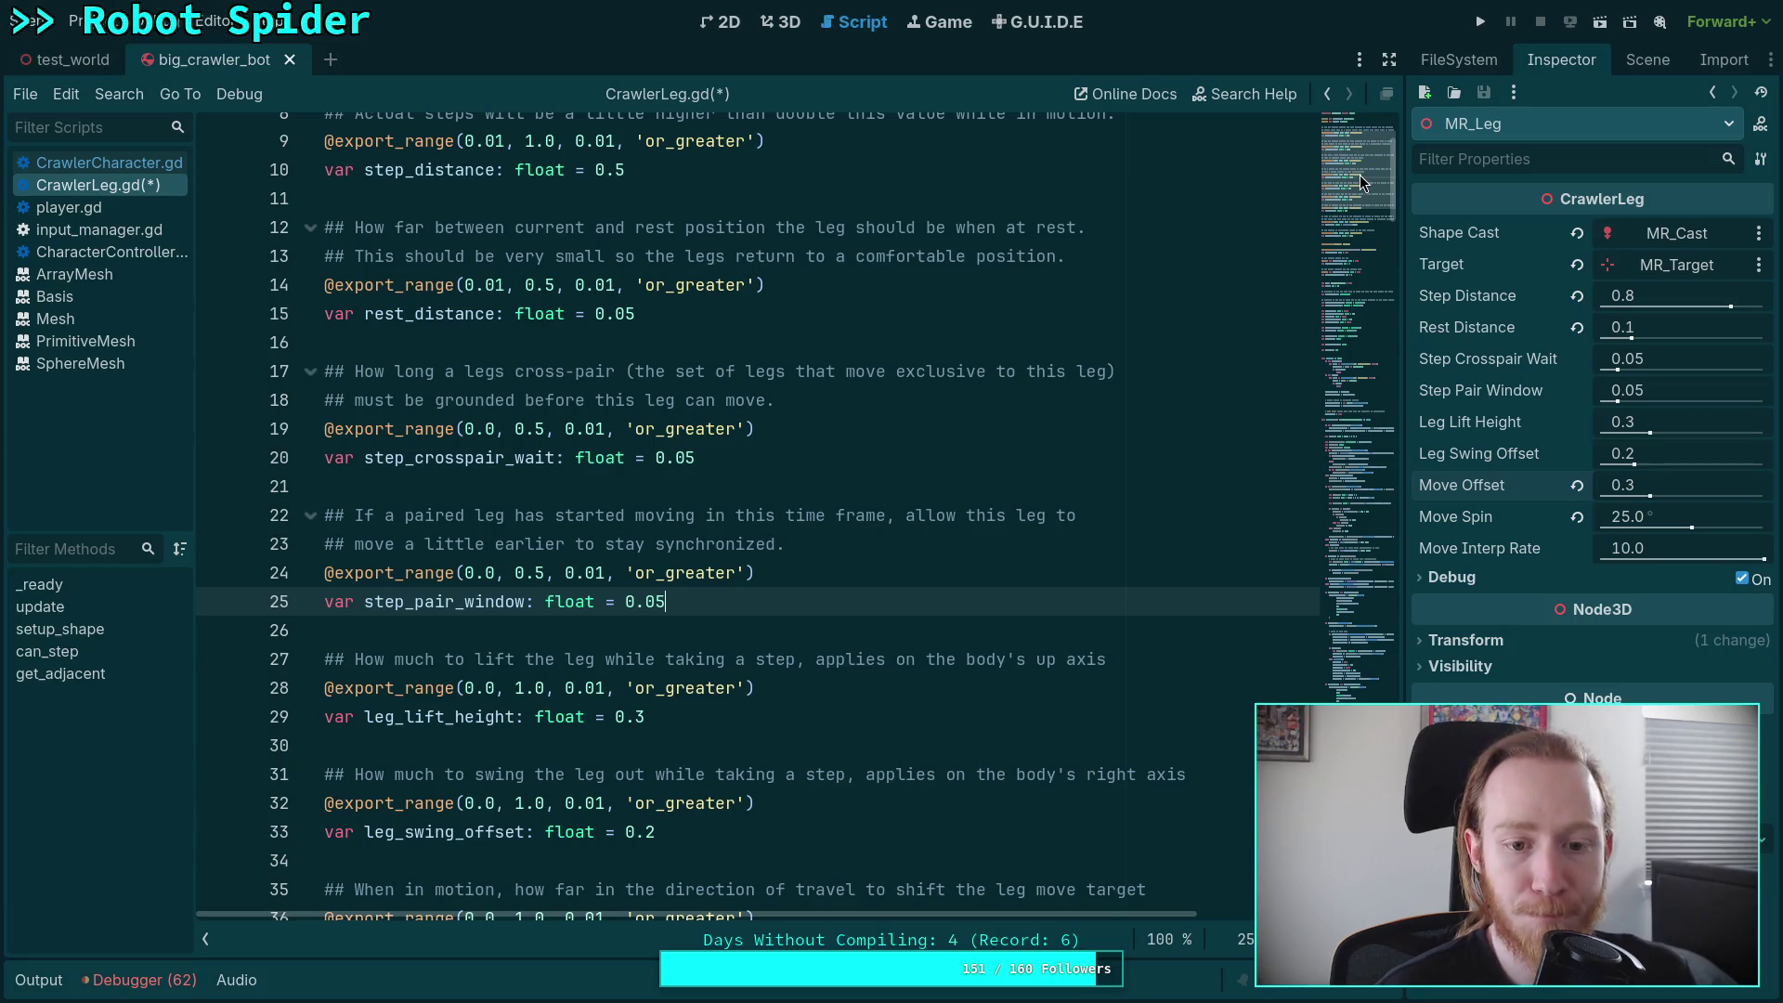
- Navigate to the end of get_adjacent near the bottom of the script
{"action": "left_click_drag", "start_coordinate": [1361, 181], "coordinate": [1362, 548]}
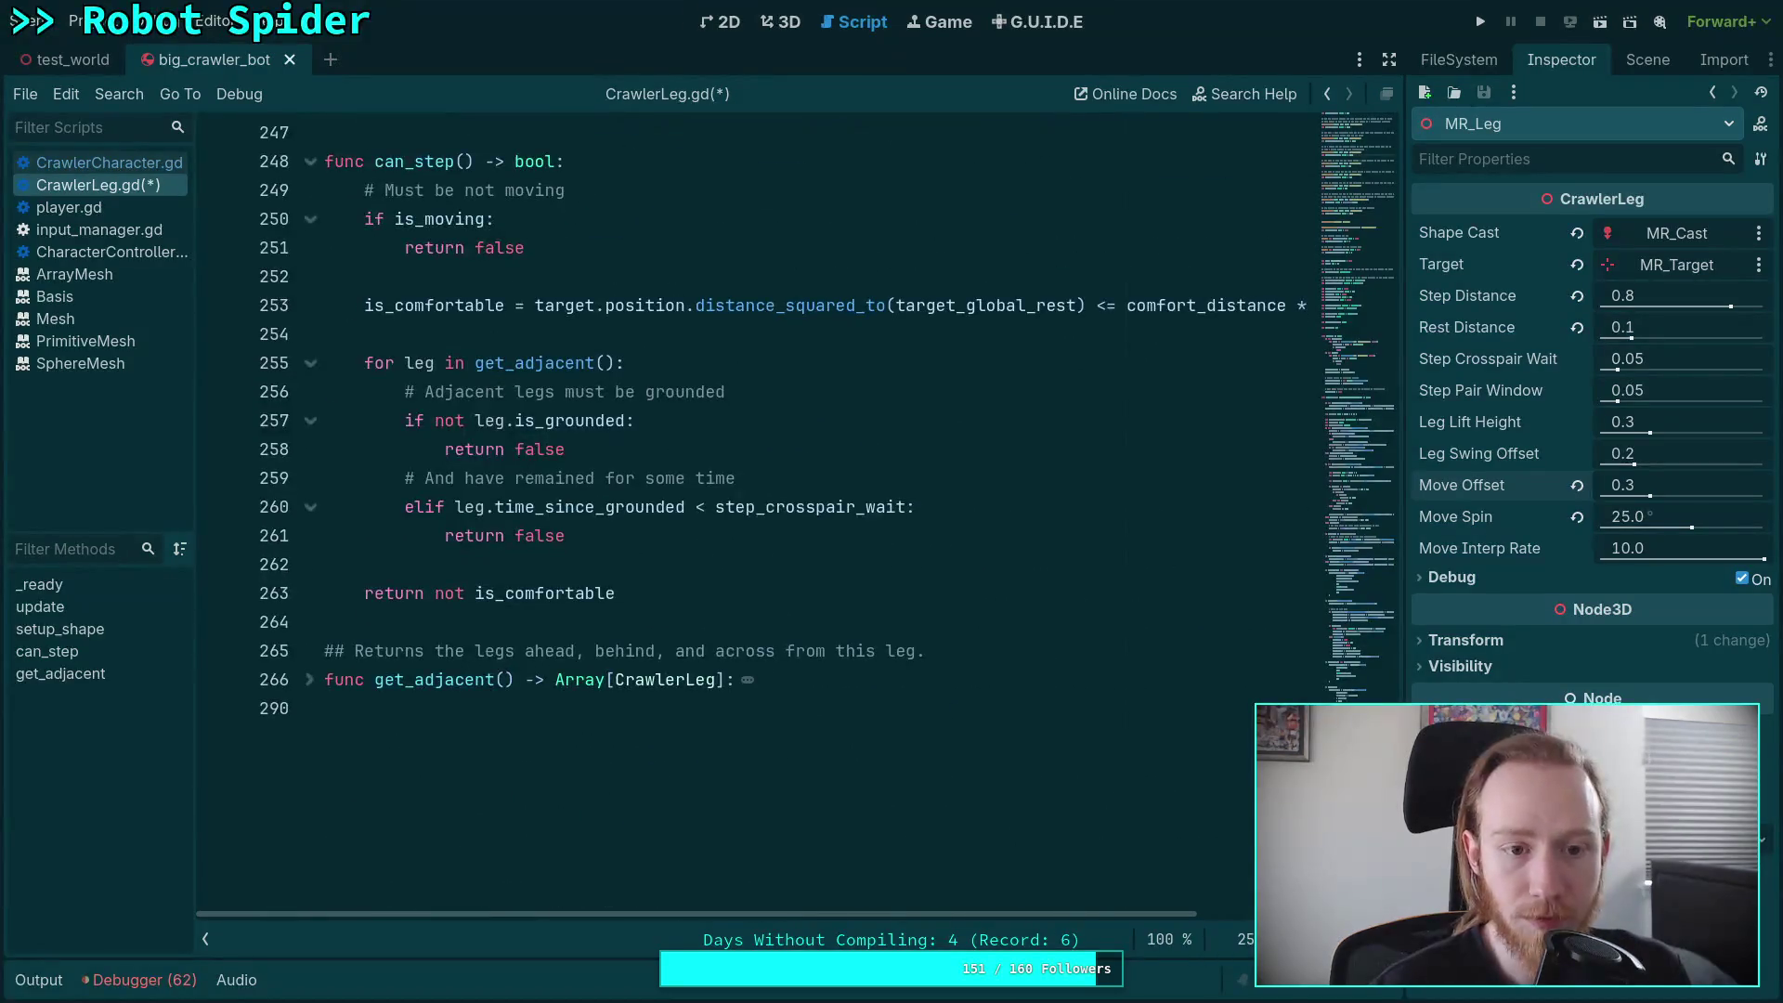
{"action": "scroll", "coordinate": [595, 632], "scroll_direction": "up", "scroll_amount": 1}
{"action": "scroll", "coordinate": [661, 650], "scroll_direction": "down", "scroll_amount": 1}
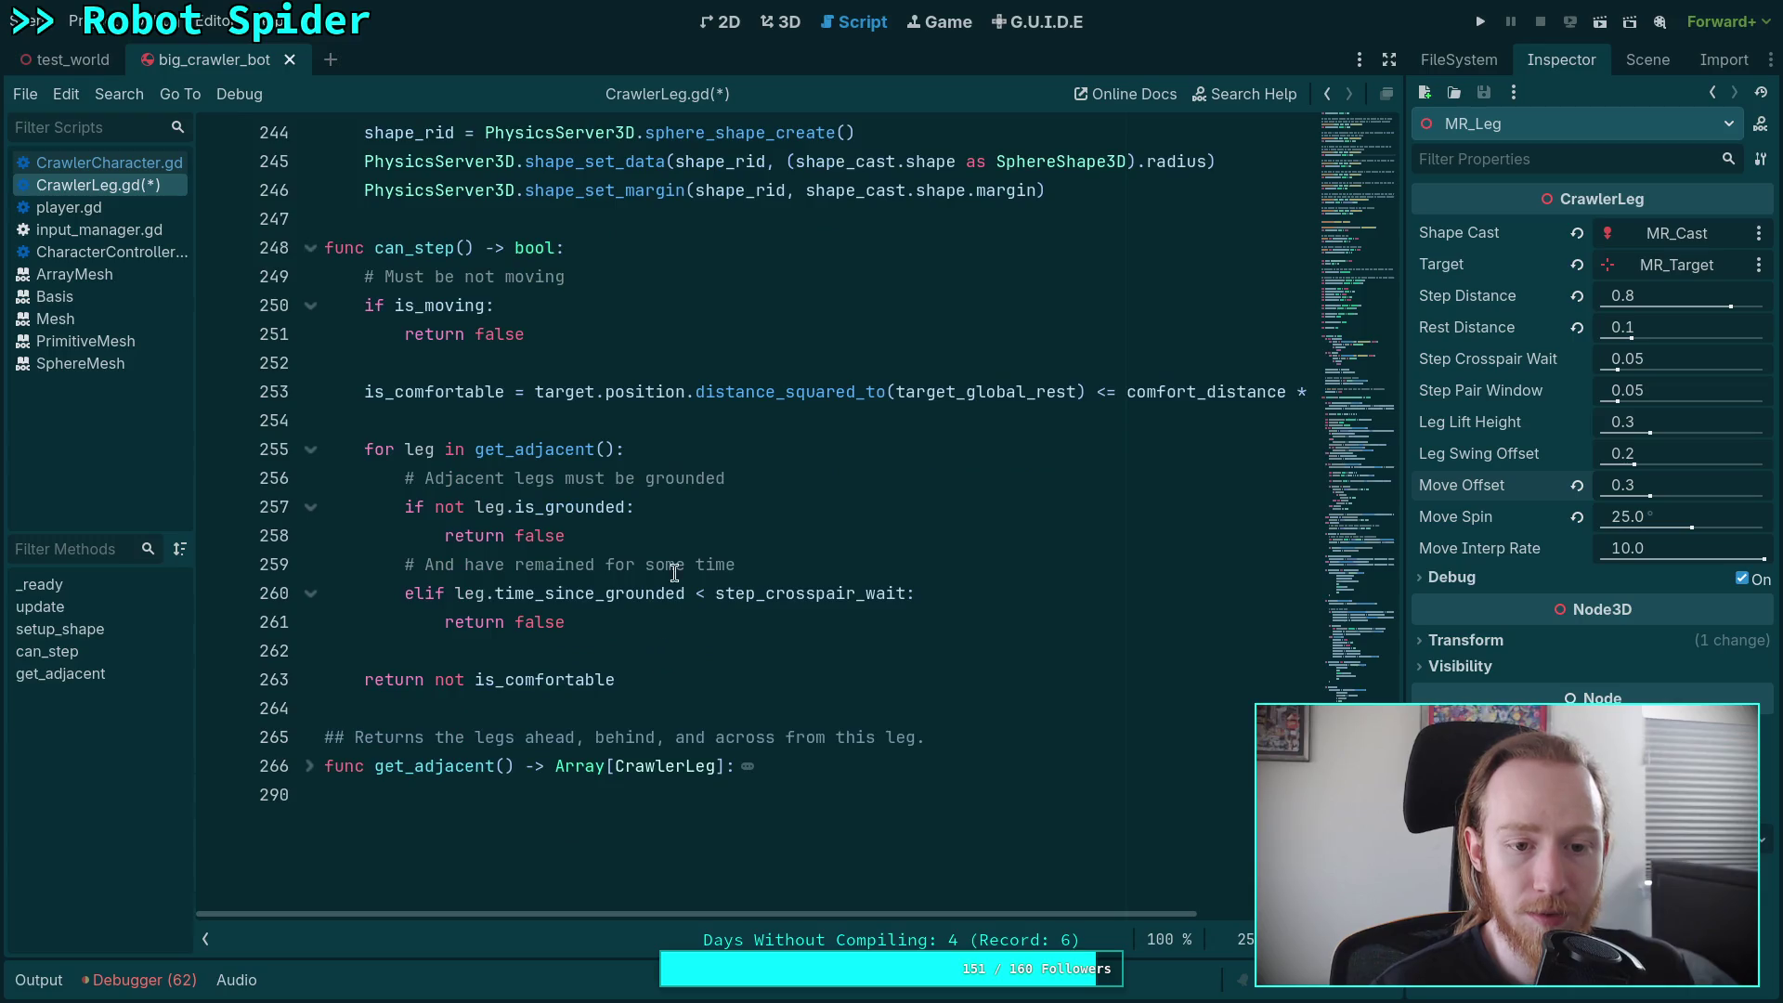
{"action": "left_click", "coordinate": [693, 398]}
{"action": "left_click", "coordinate": [836, 429]}
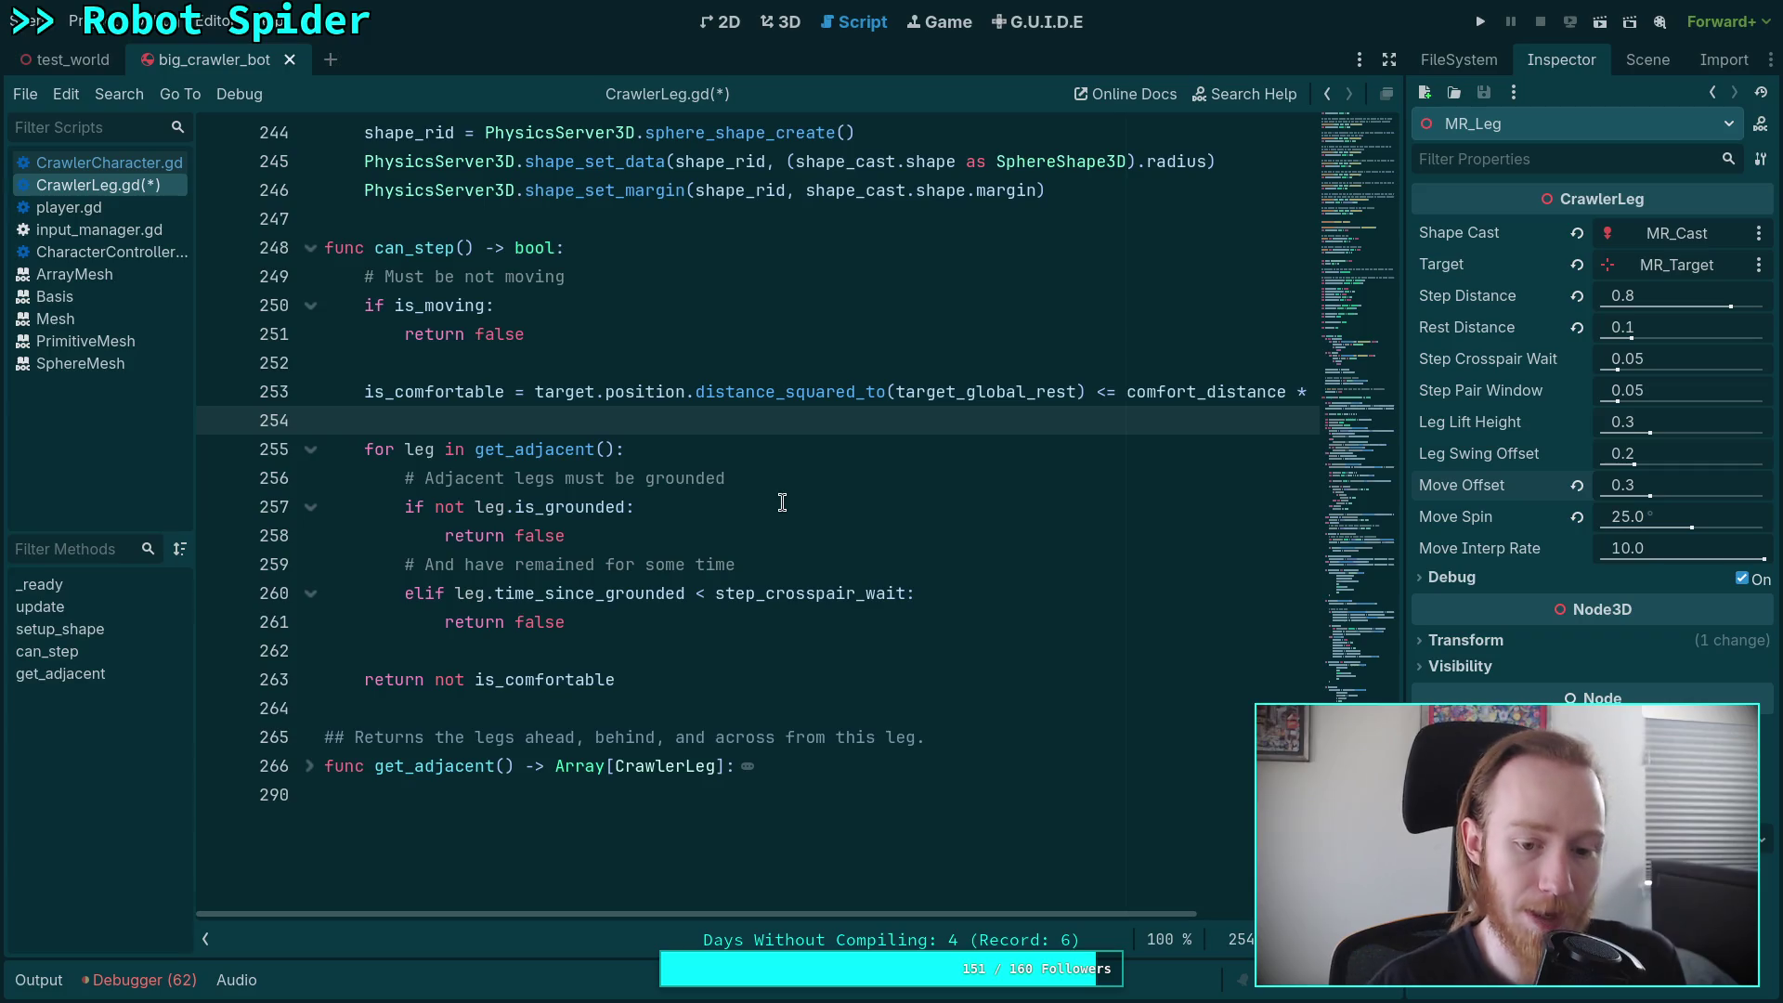
{"action": "left_click", "coordinate": [581, 802]}
- Add '## Returns the legs diagonal to this leg. These are the paired legs.' and start a 'func' line
{"action": "key", "text": "Return"}
{"action": "type", "text": "## R"}
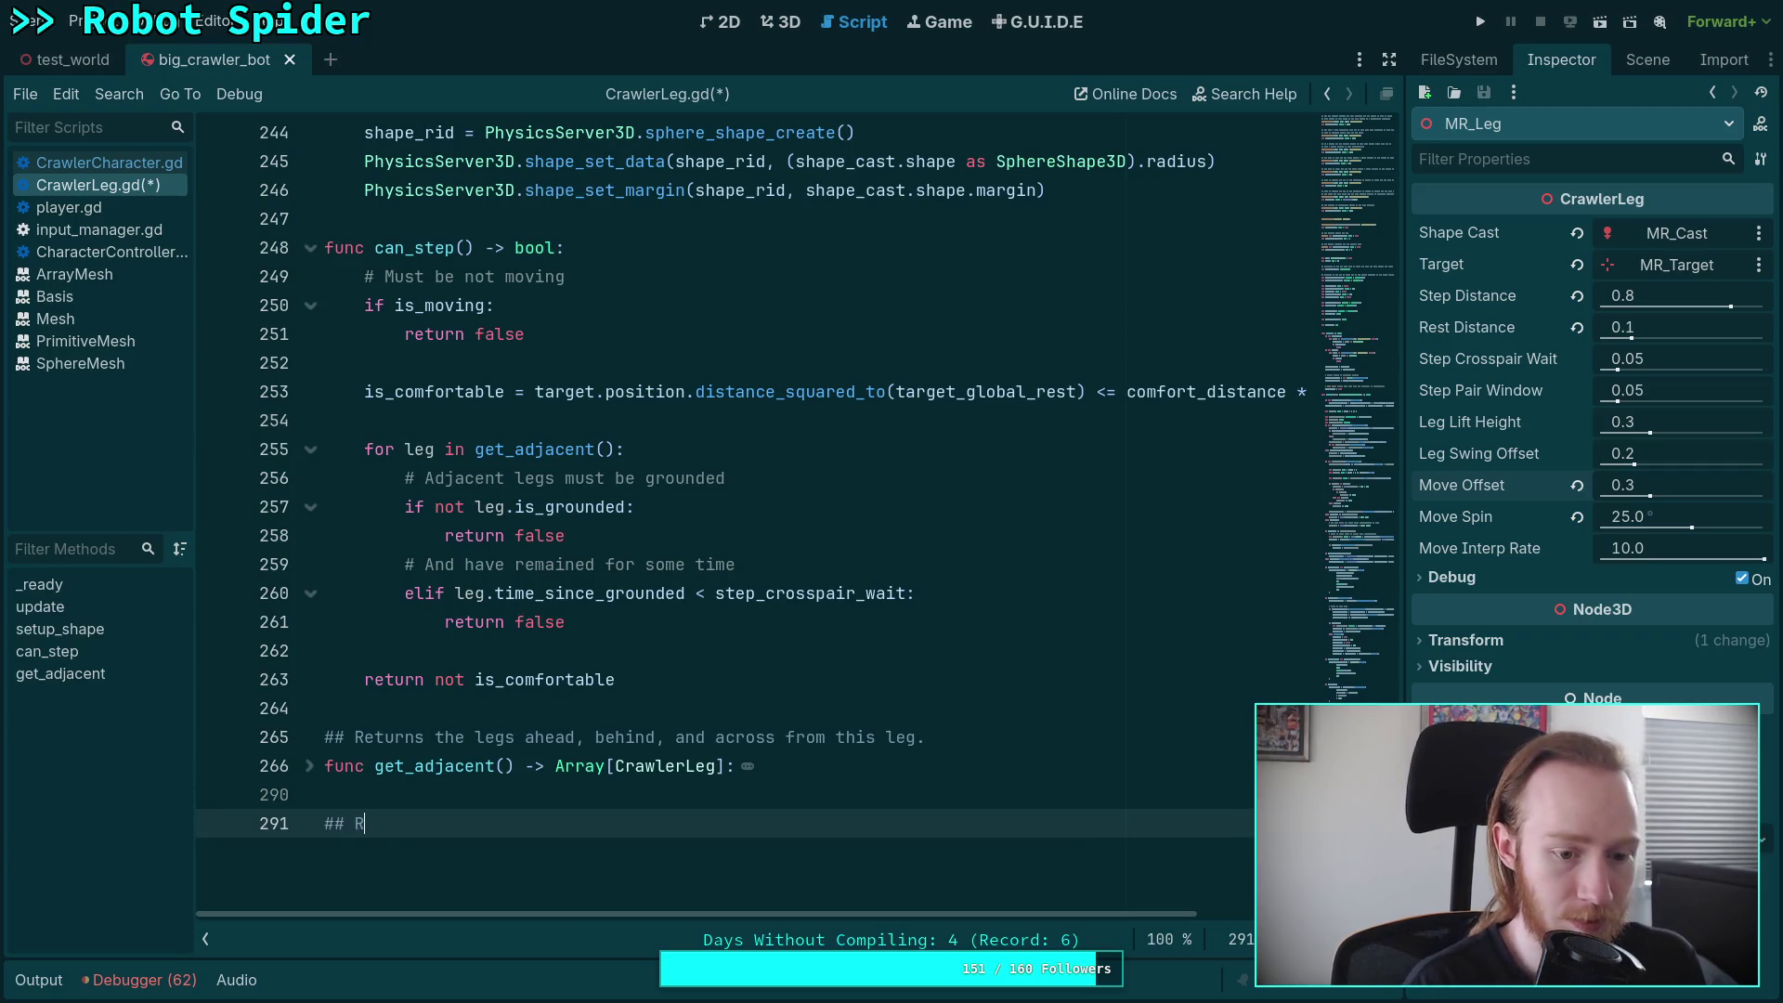
{"action": "type", "text": "eturns the "}
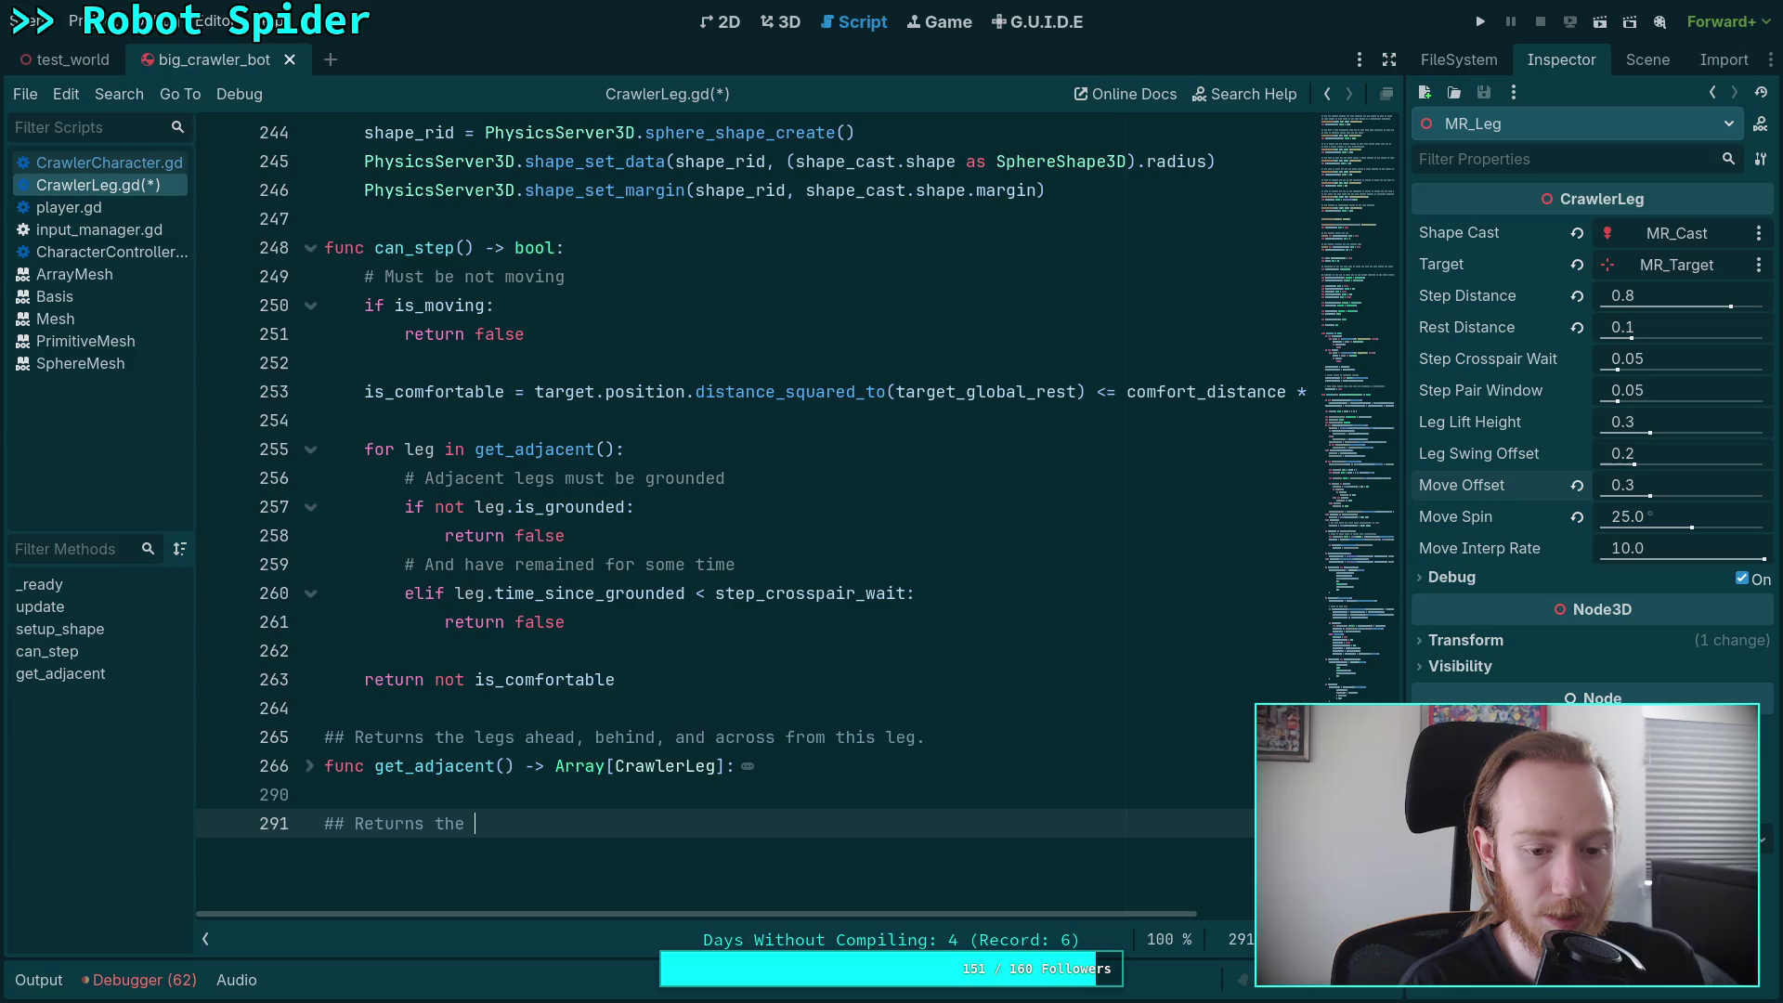
{"action": "type", "text": "legs dia"}
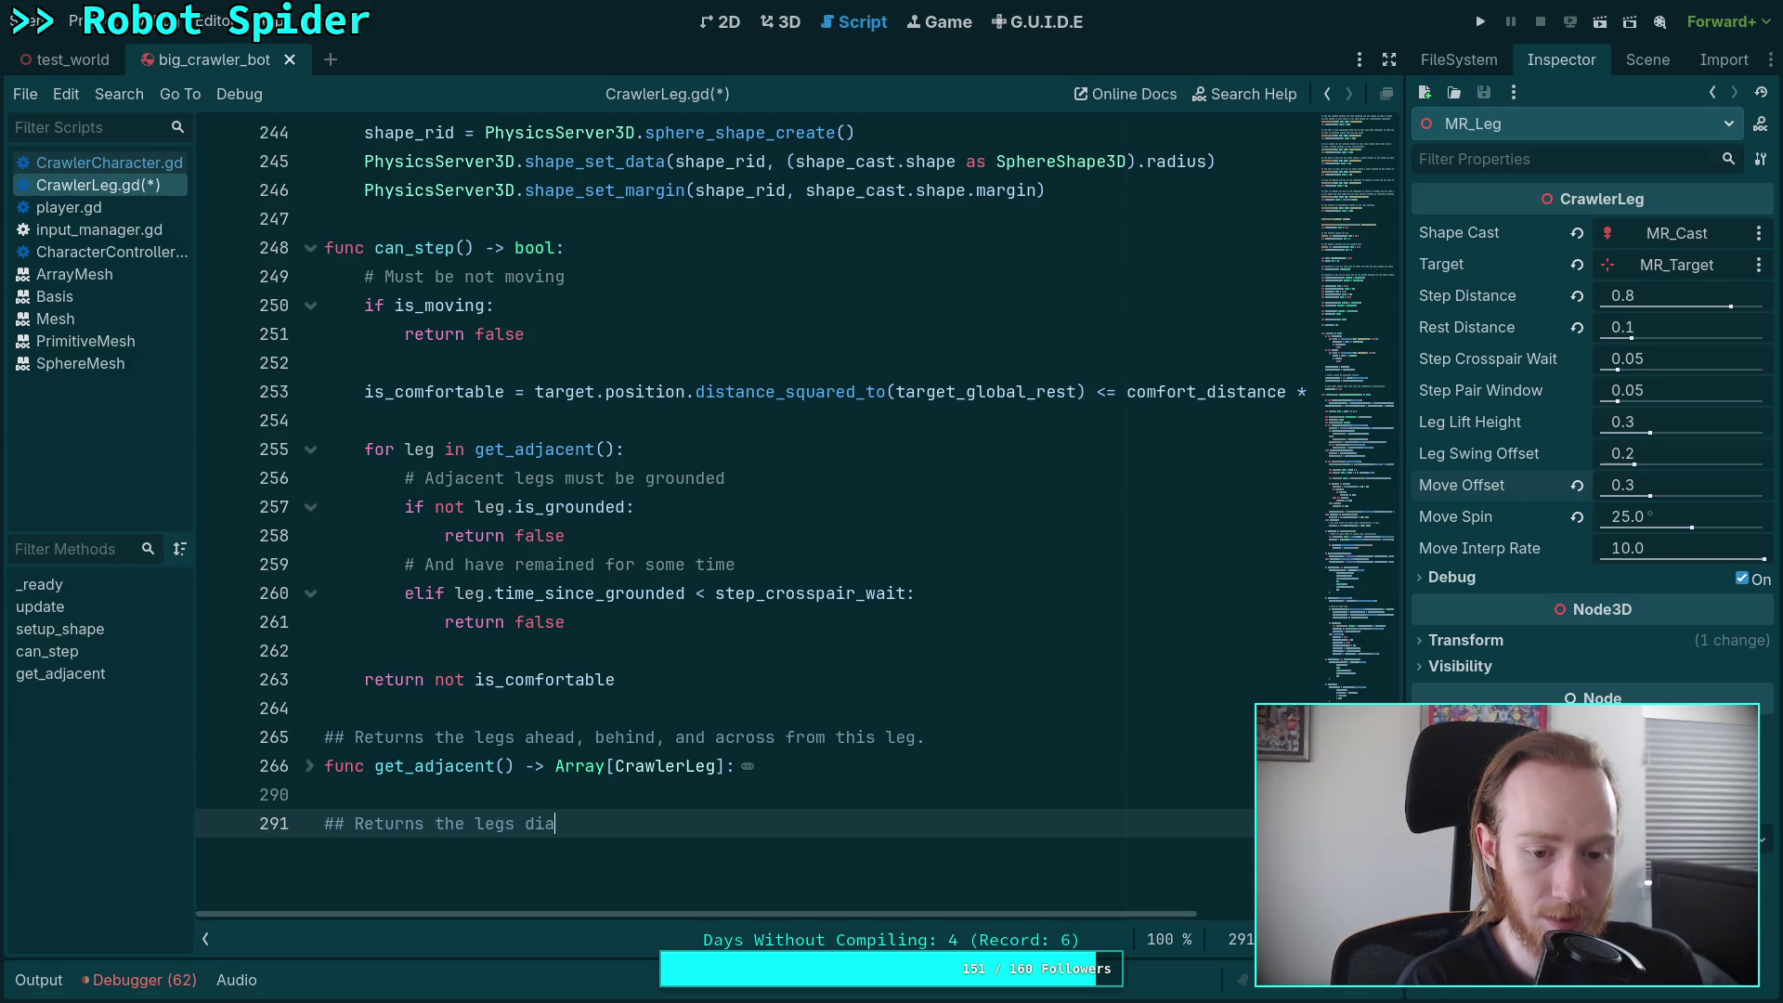
{"action": "type", "text": "gonal to"}
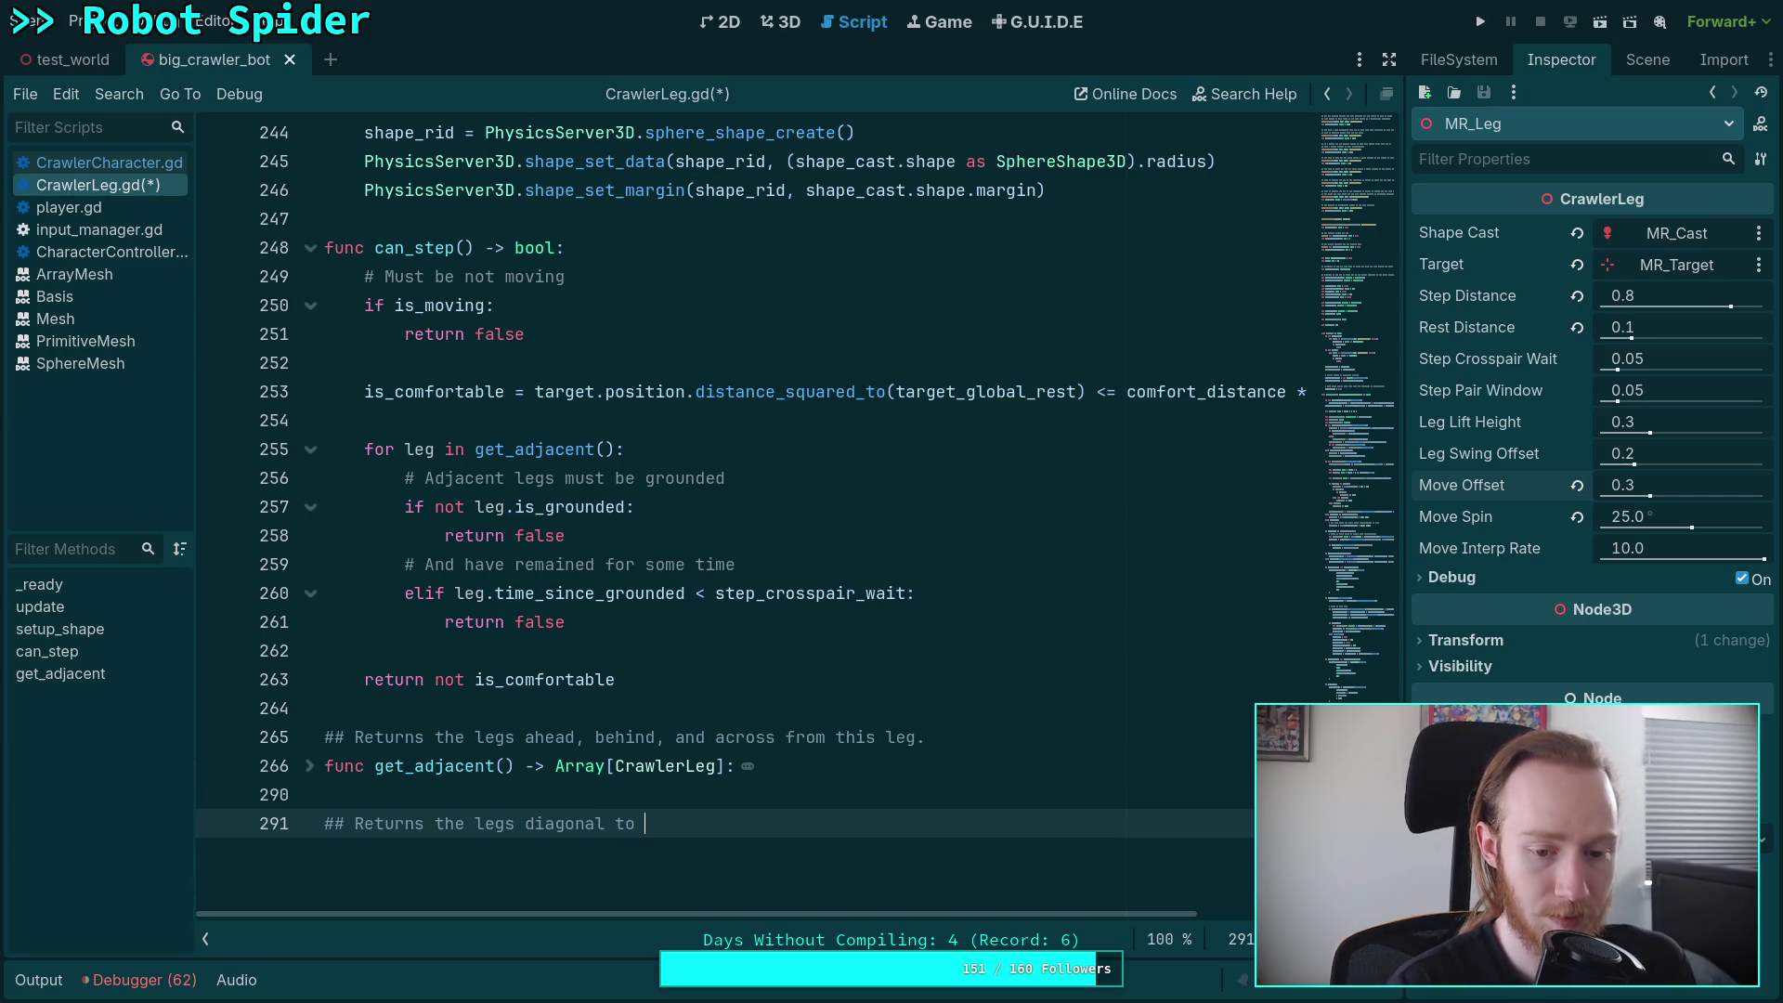
{"action": "type", "text": "this leg."}
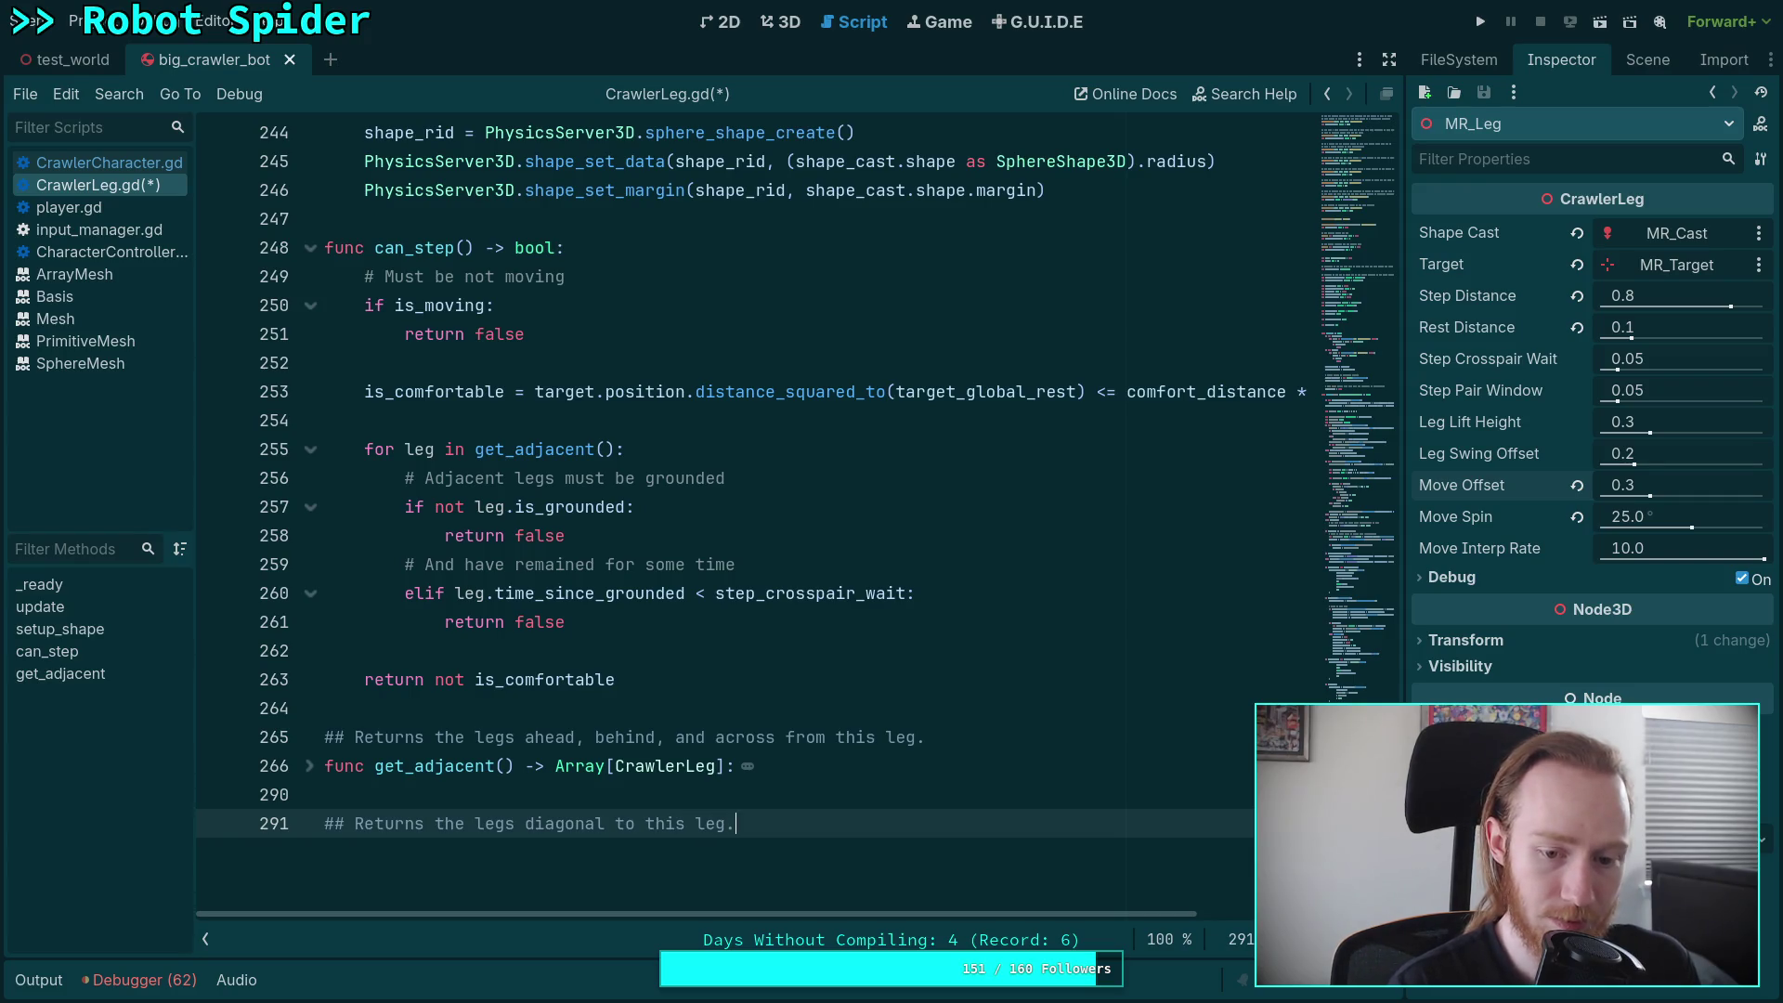
{"action": "type", "text": " These are the pai"}
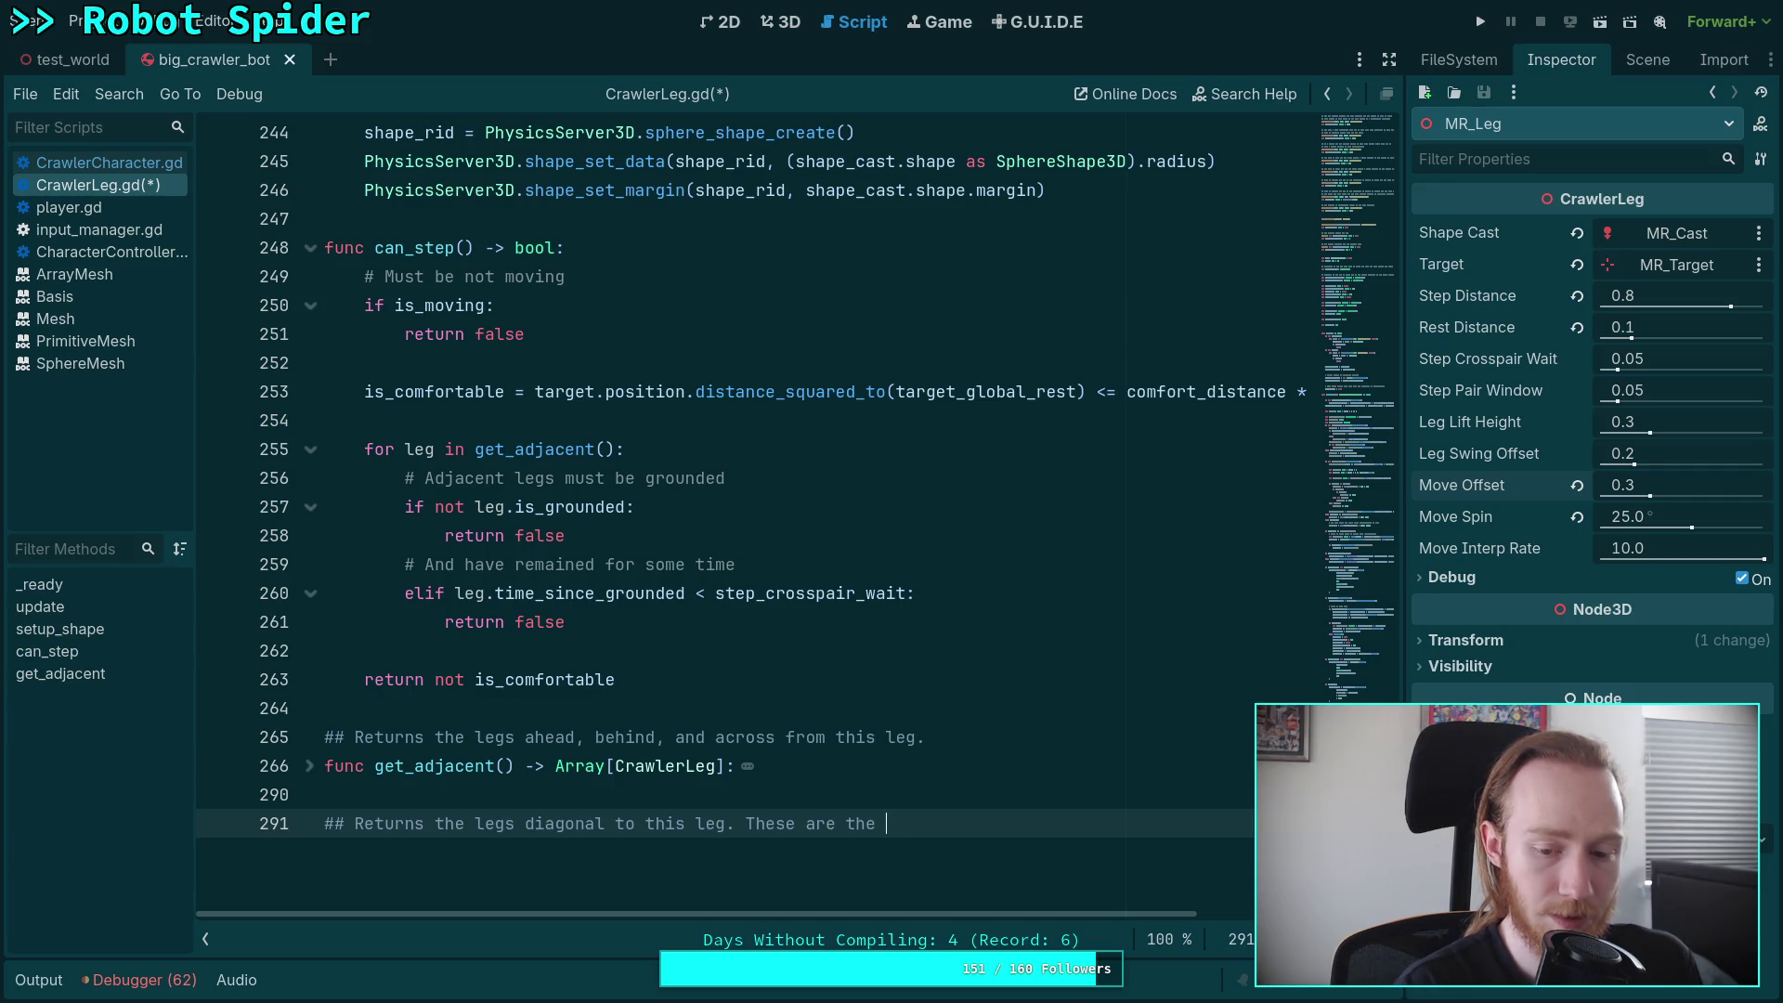
{"action": "type", "text": "red "}
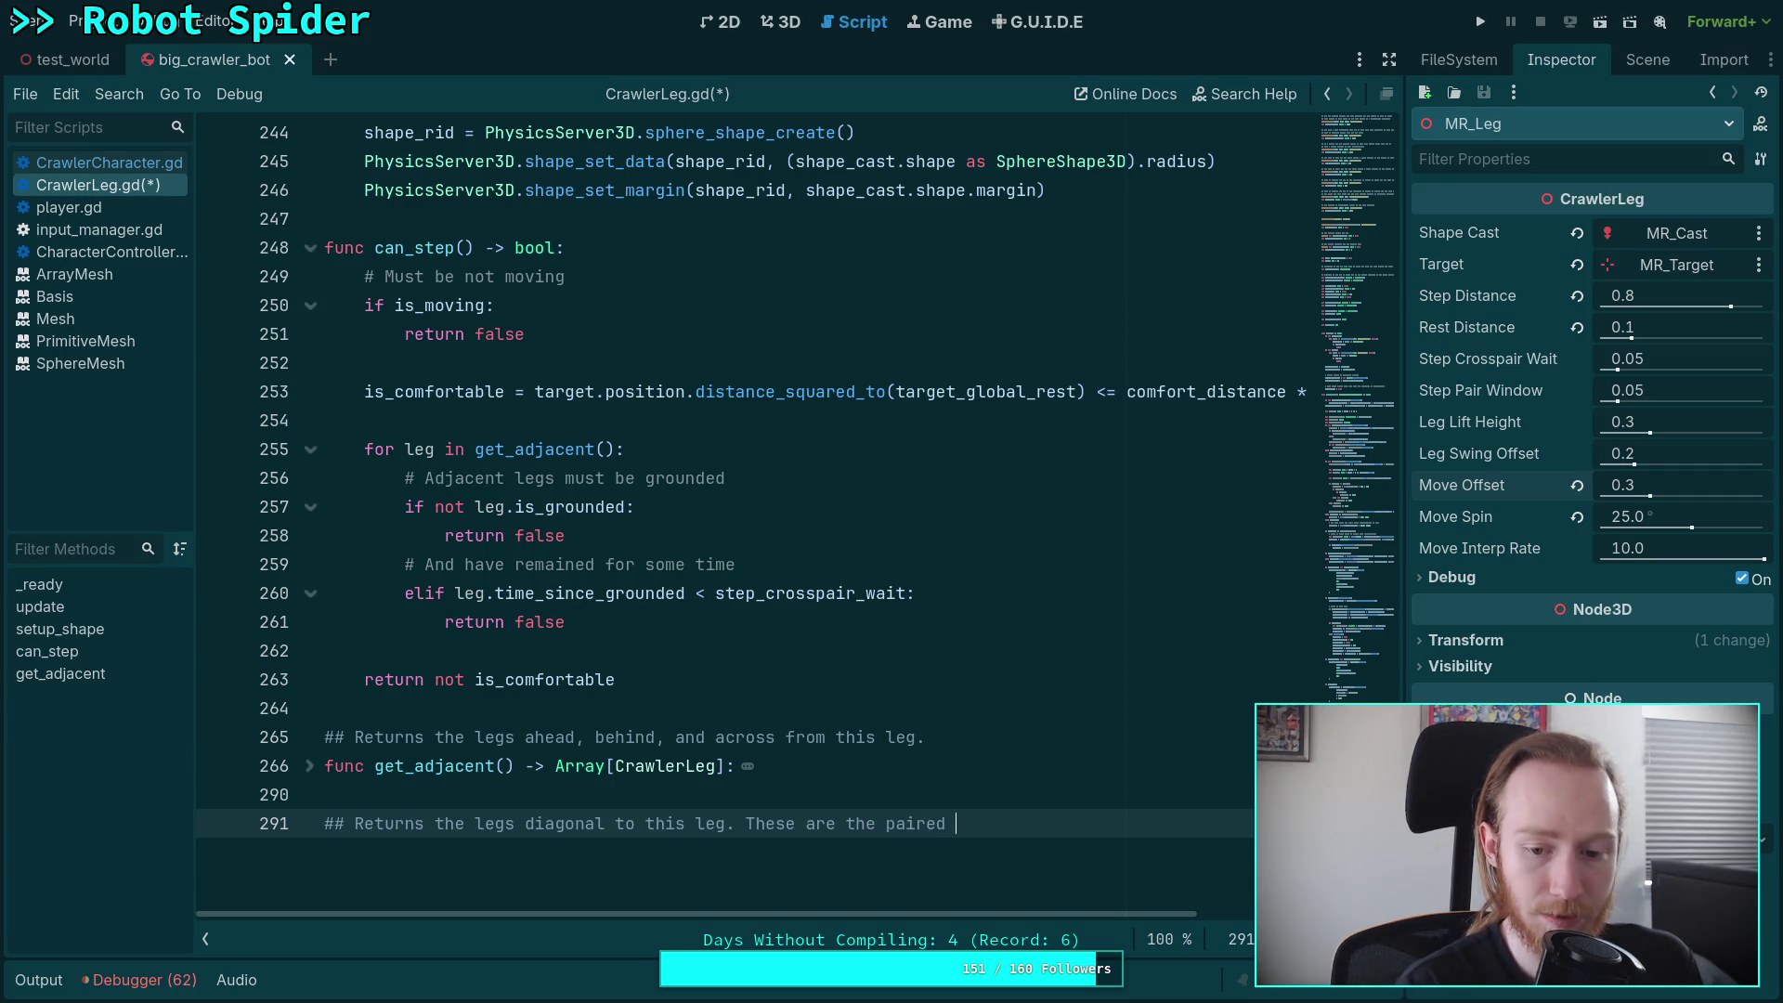
{"action": "type", "text": "legs."}
{"action": "key", "text": "Return"}
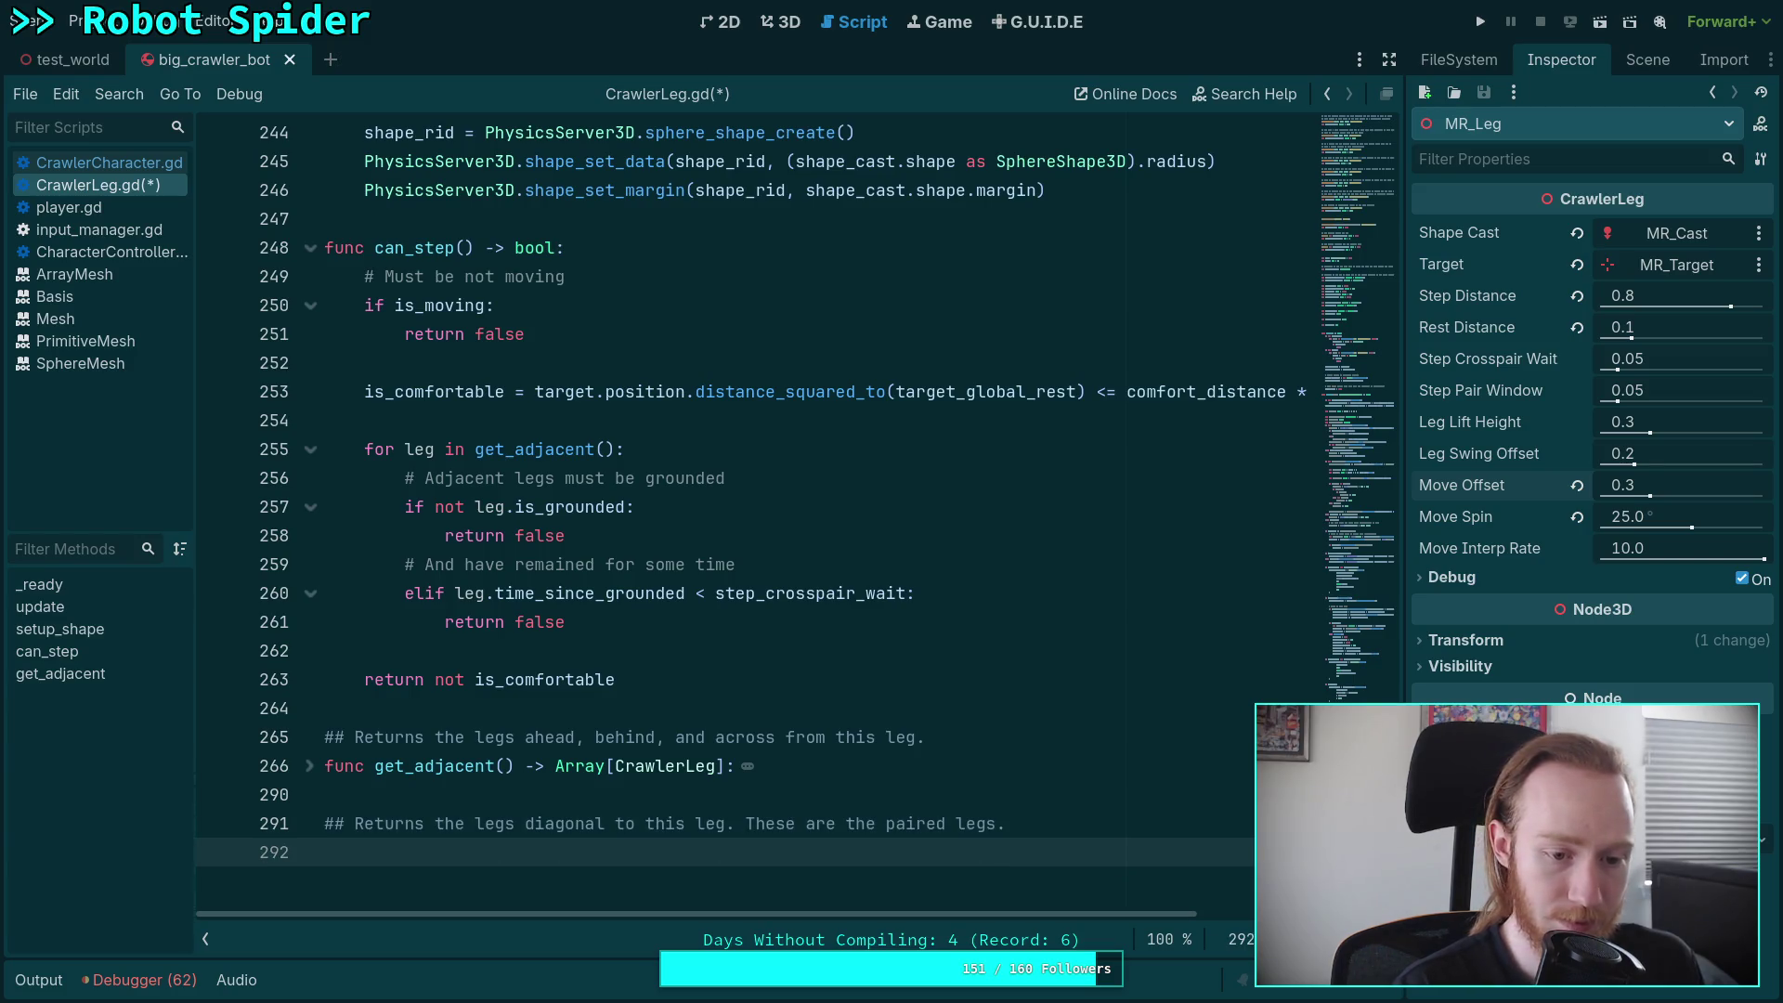
{"action": "type", "text": "func"}
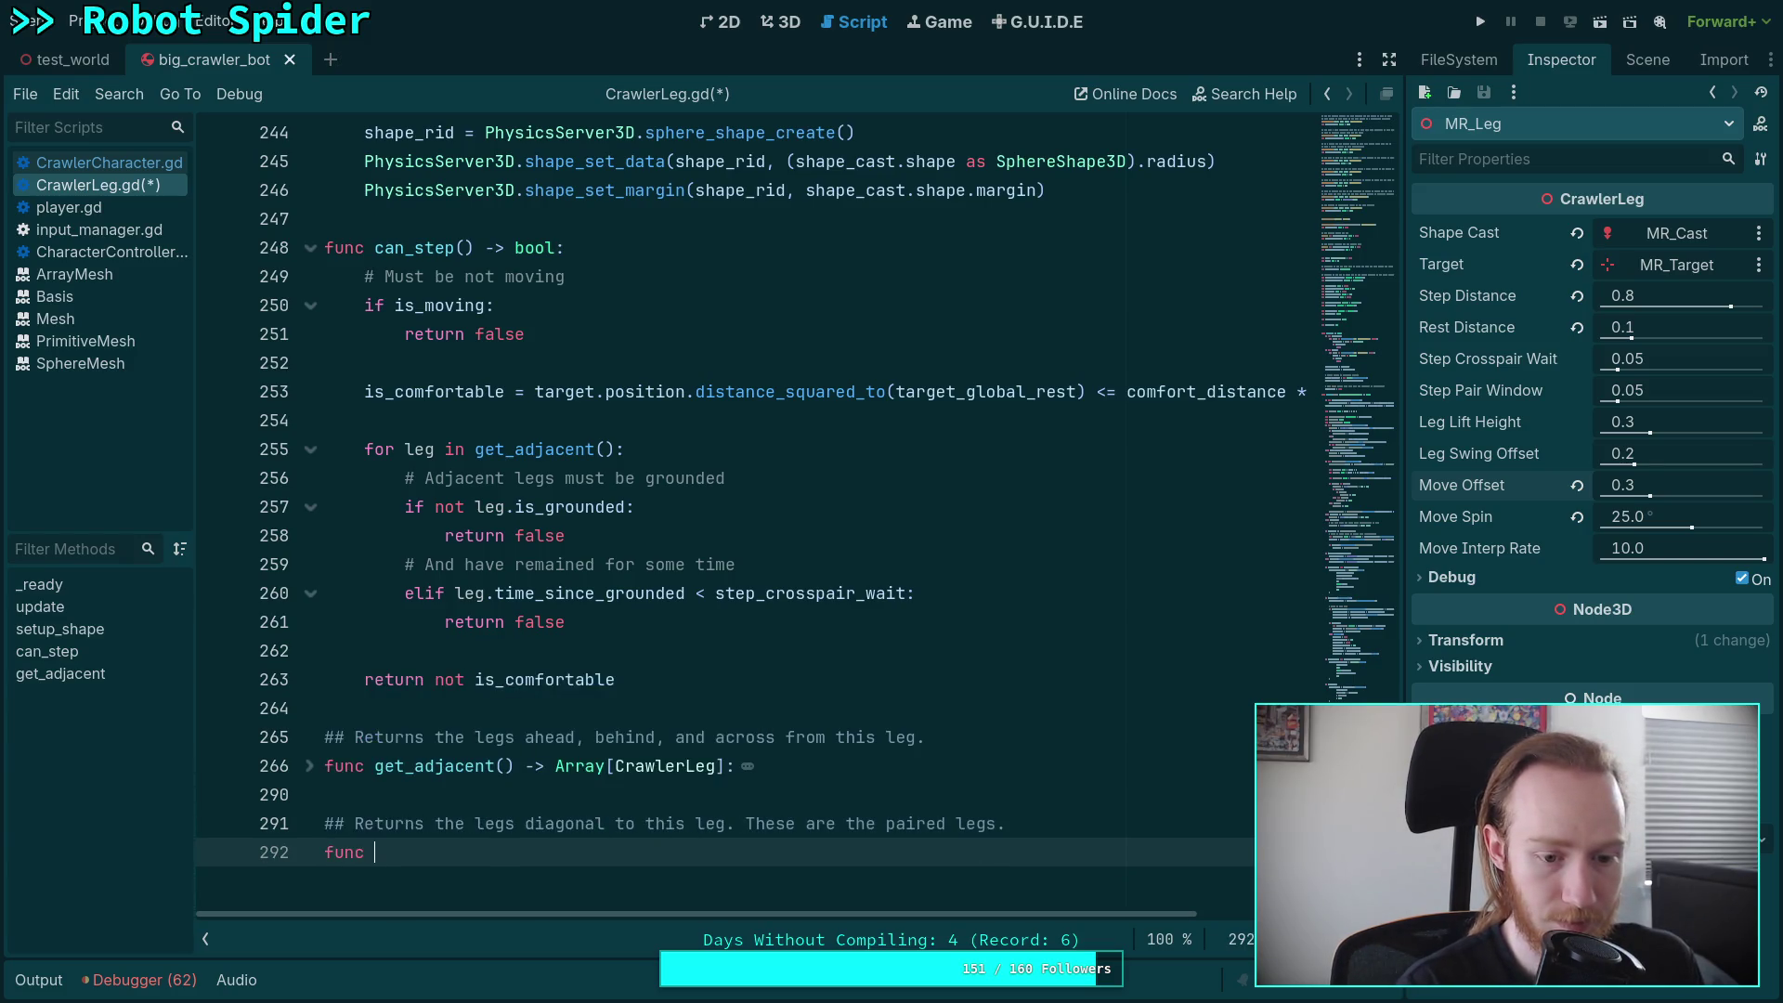
{"action": "left_click", "coordinate": [1009, 738]}
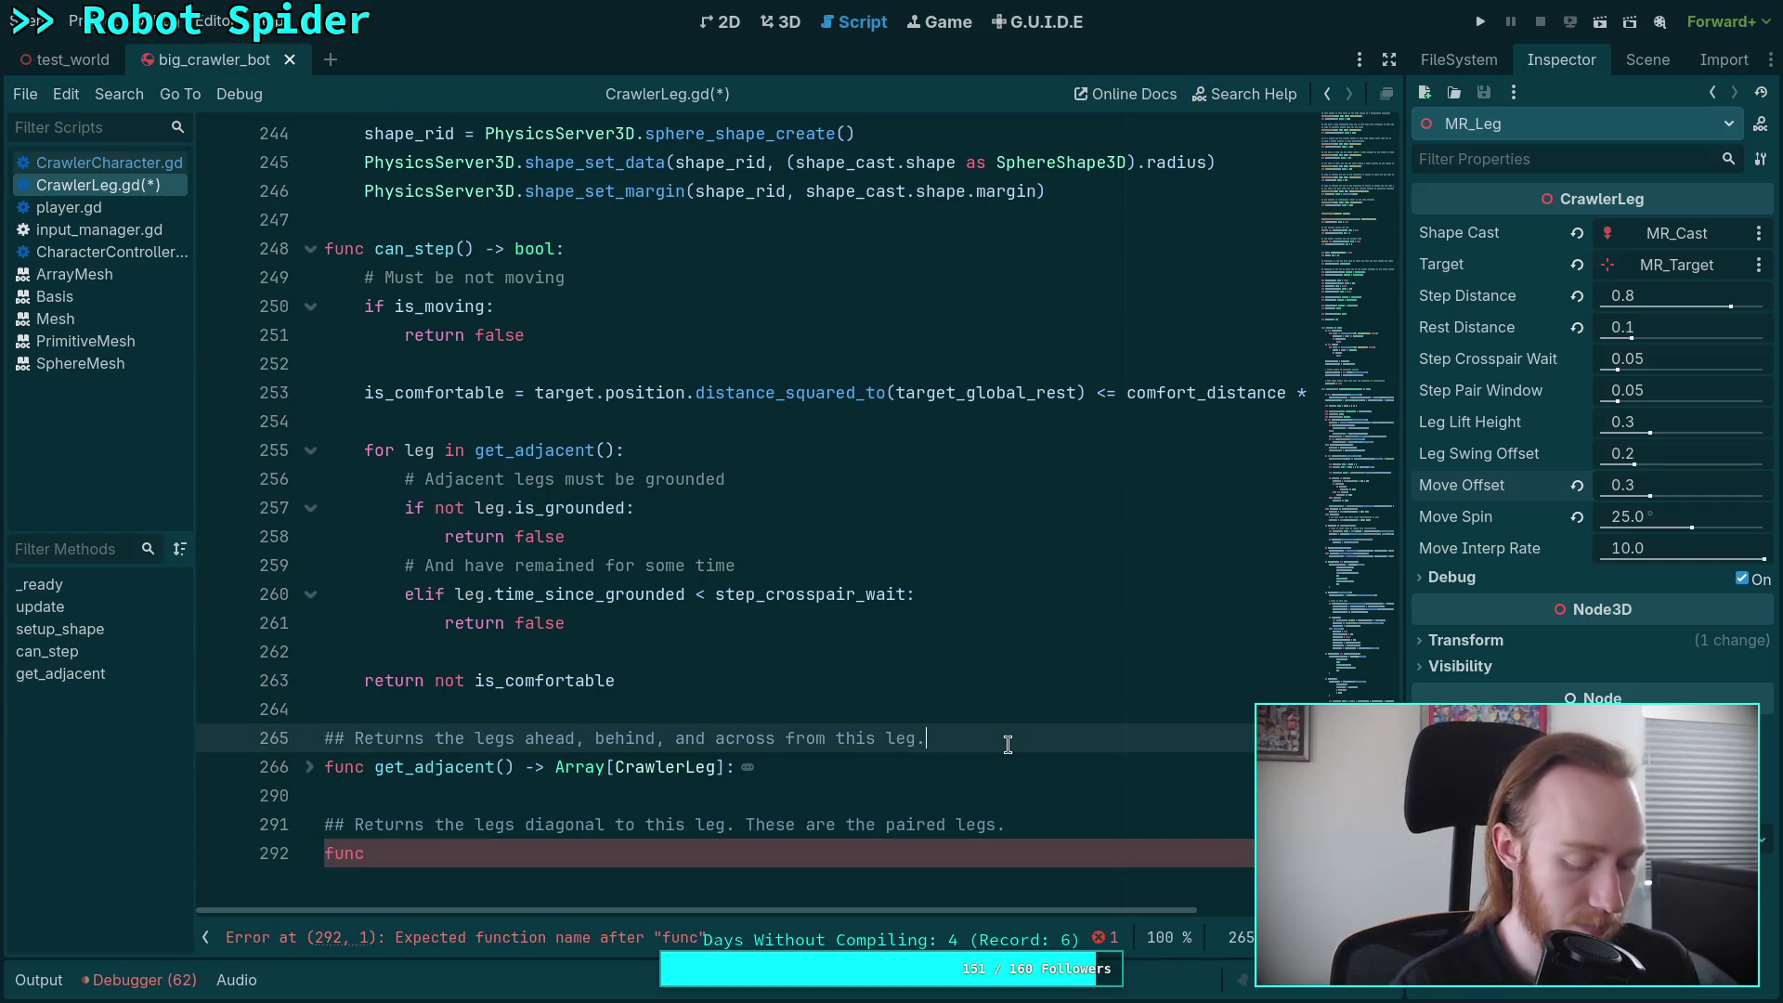
- Add a second get_adjacent comment line calling its legs the anti-paired legs
{"action": "type", "text": "These are the"}
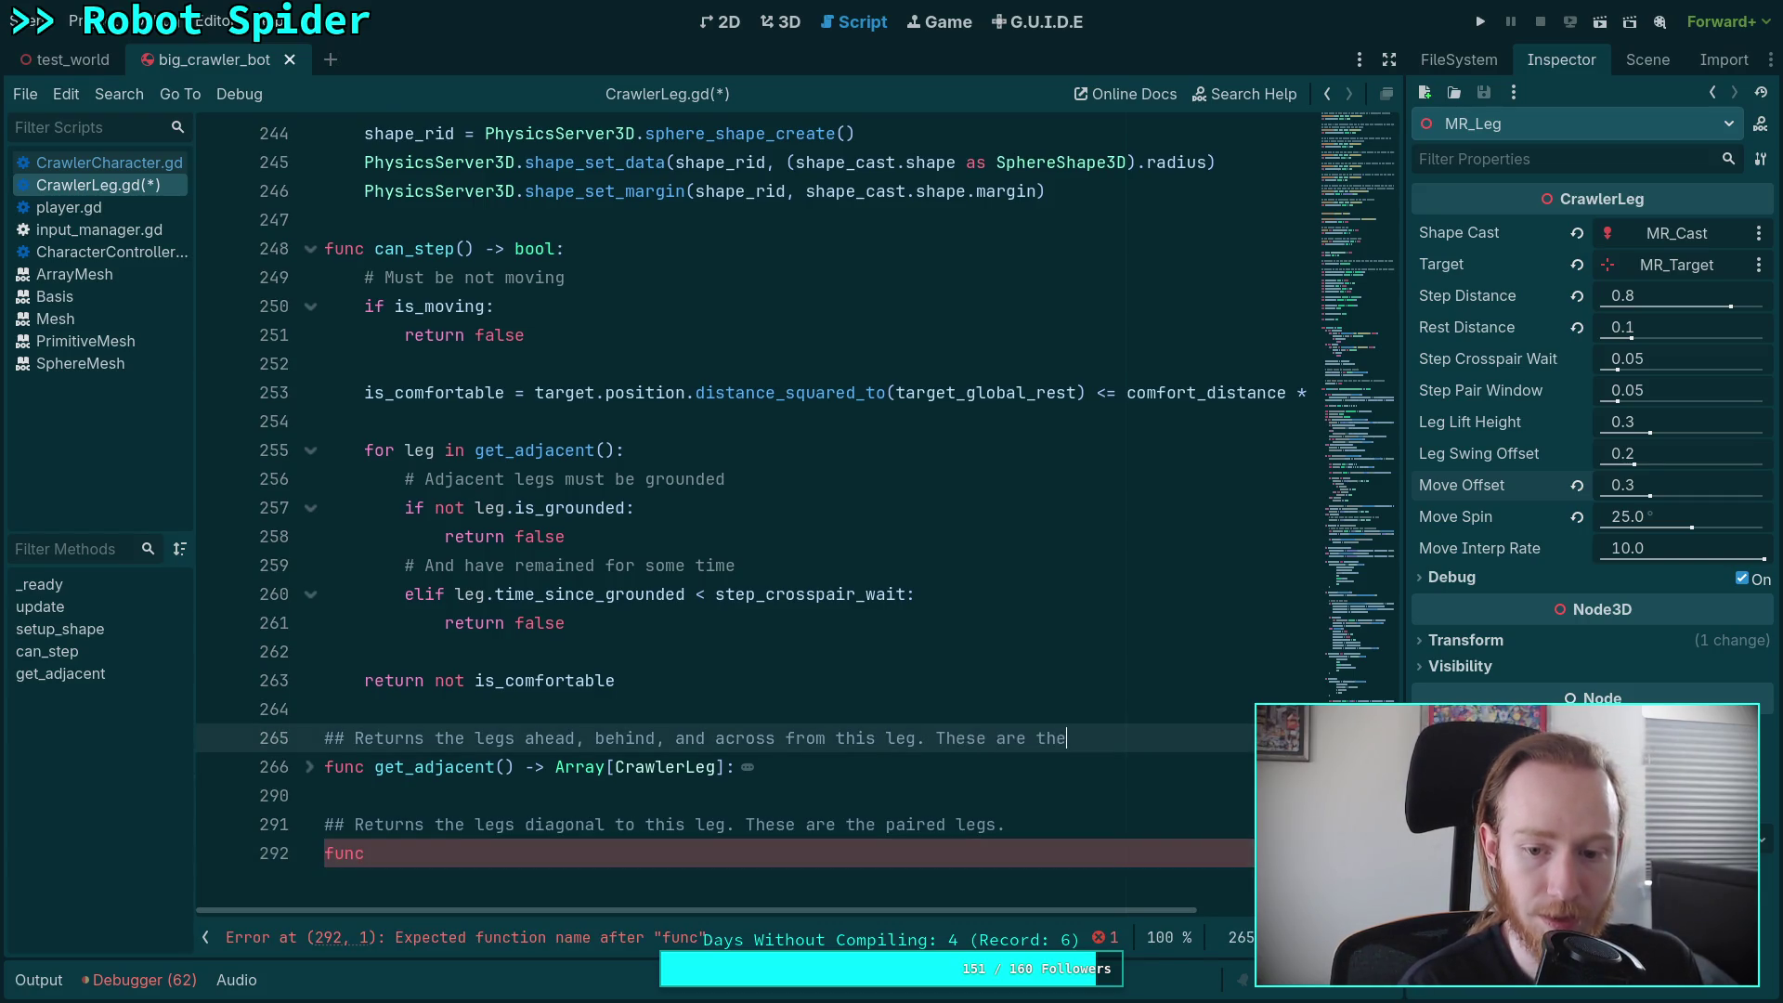
{"action": "key", "text": "Return"}
{"action": "type", "text": "## cr"}
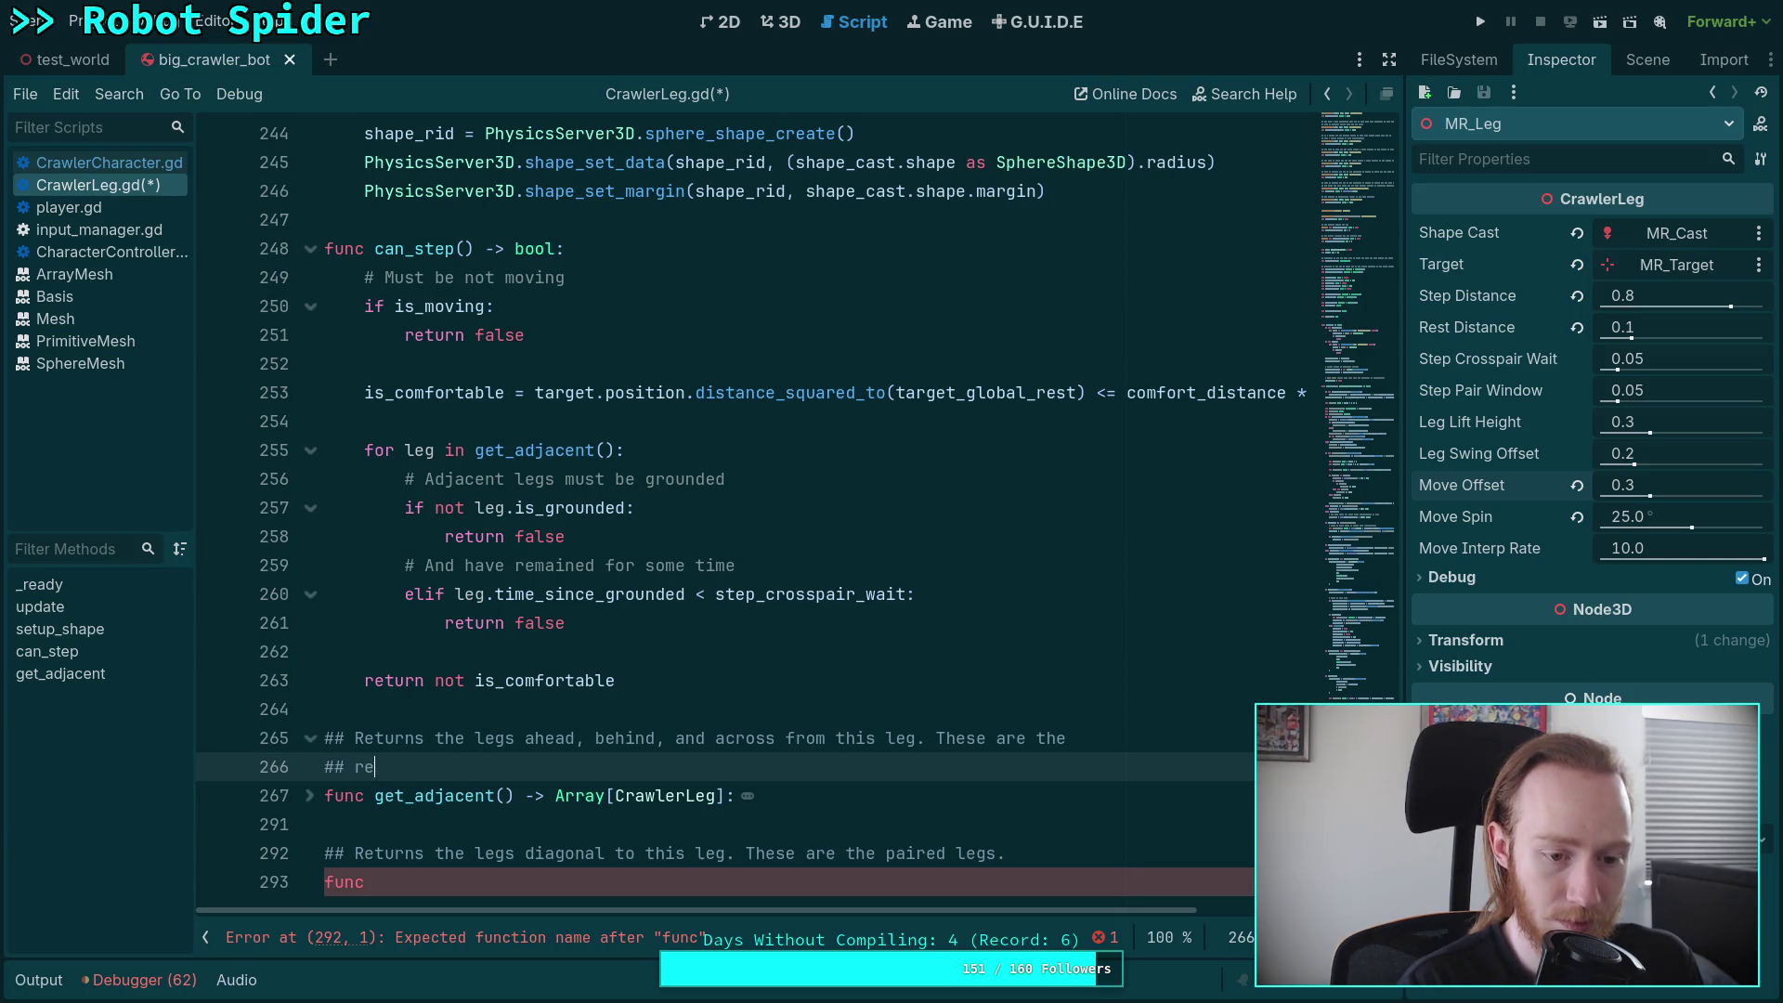
{"action": "type", "text": "ess"}
{"action": "key", "text": "BackSpace"}
{"action": "type", "text": "oss"}
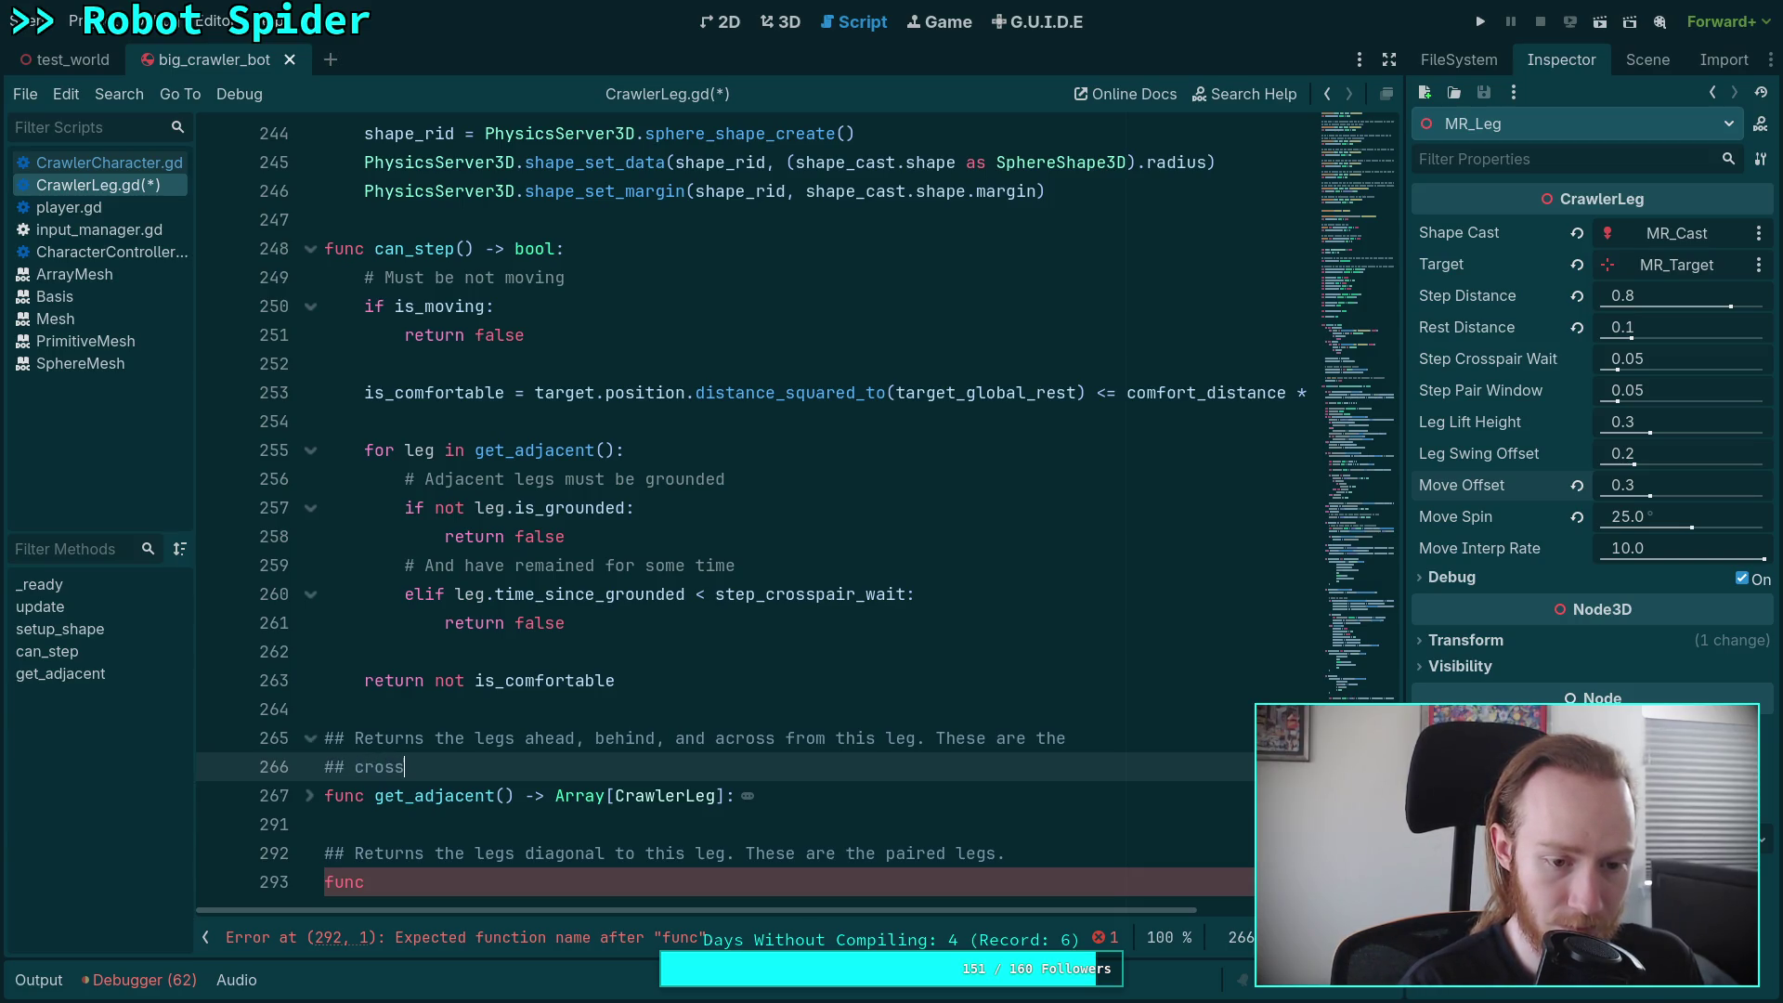
{"action": "type", "text": "anti"}
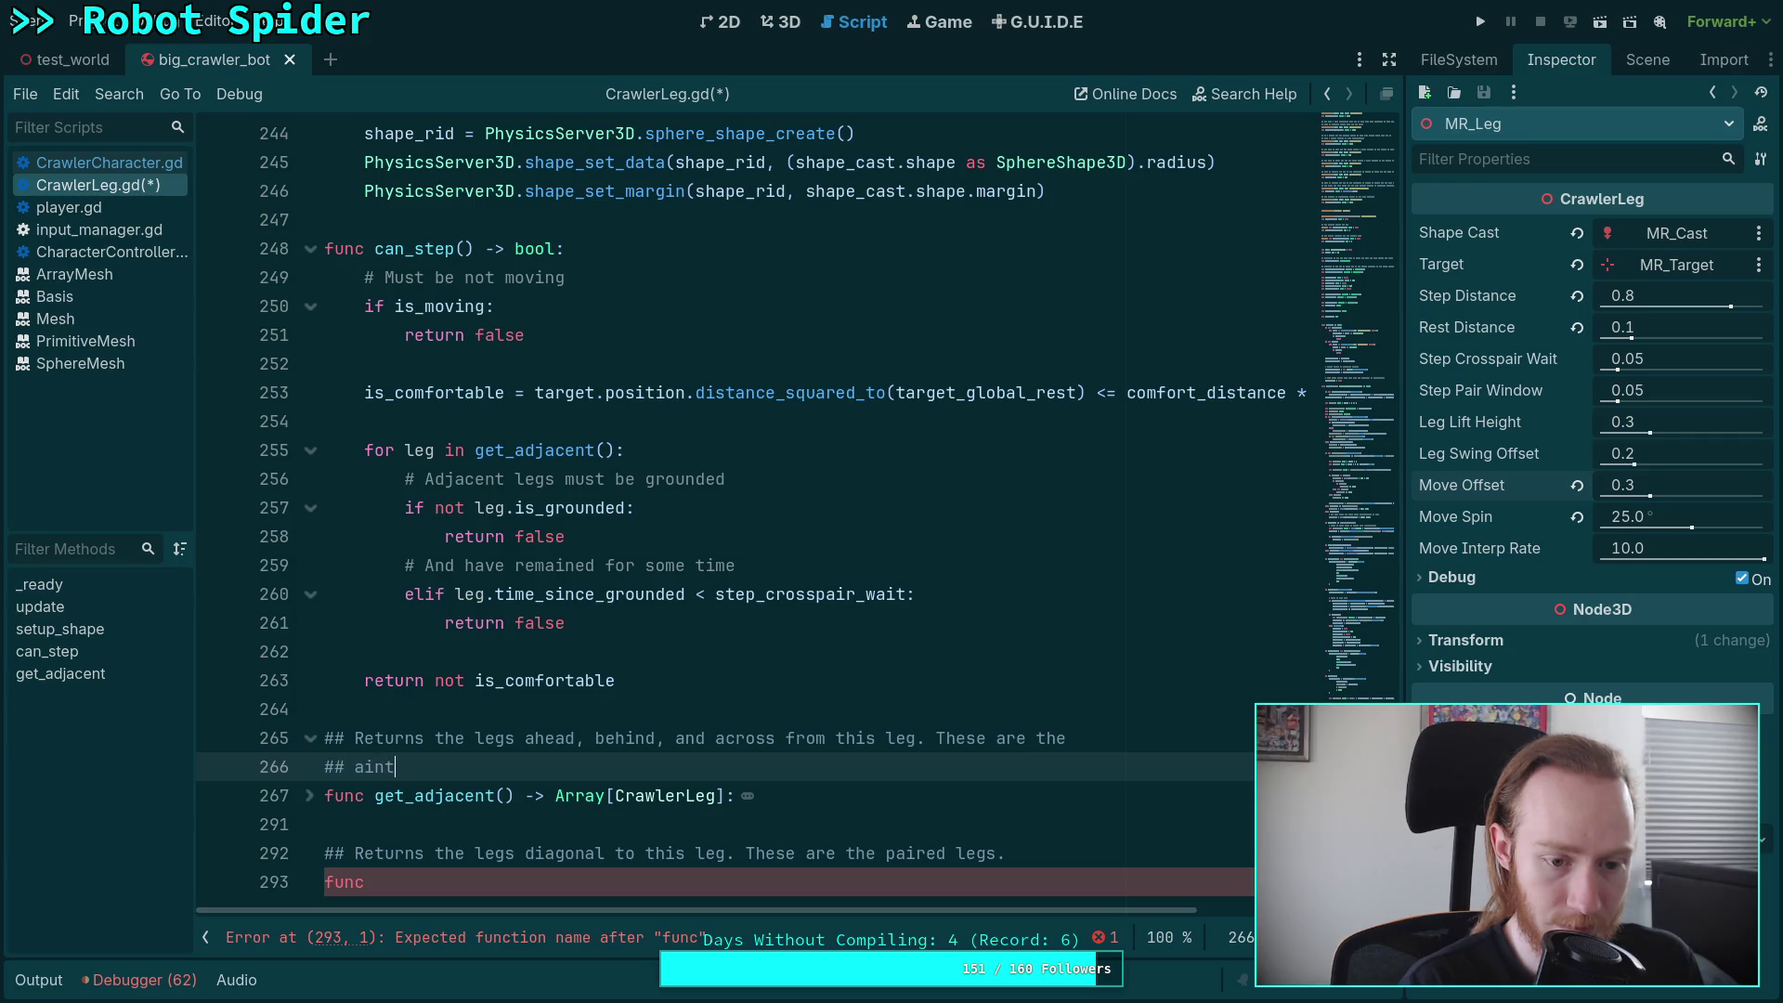
{"action": "type", "text": "paired legs."}
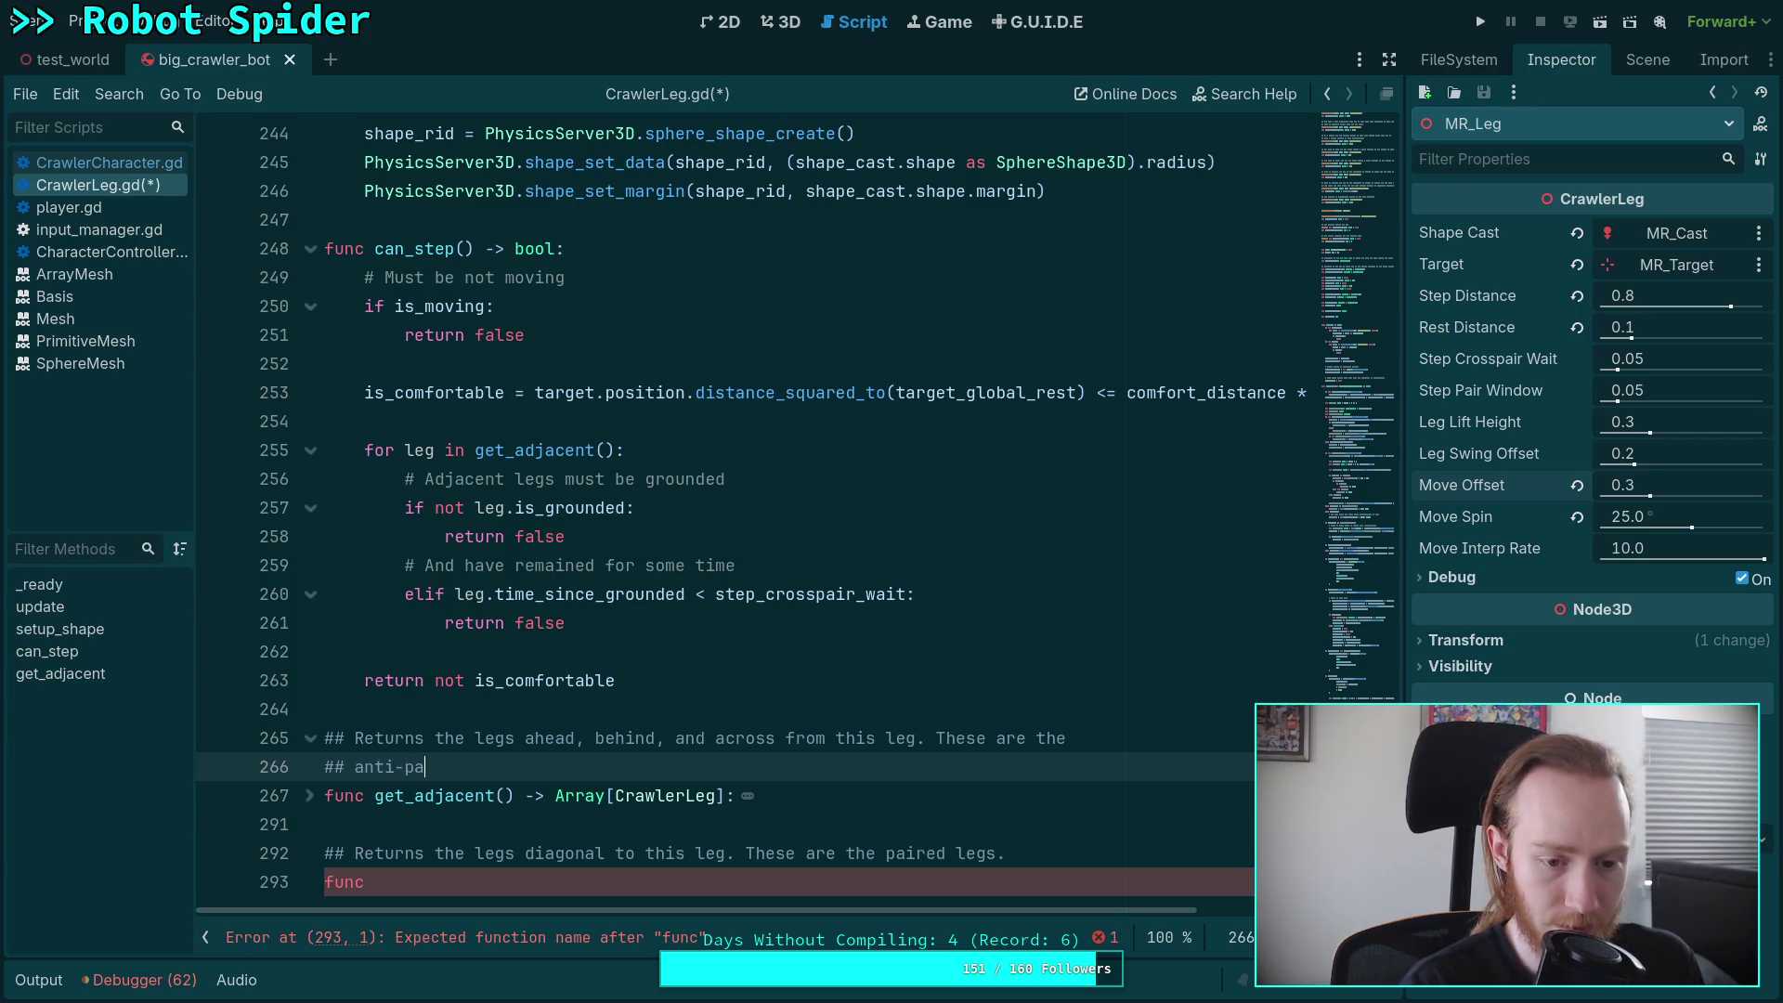
- Complete the declaration 'func get_diagonal() -> Array[CrawlerLeg]:' and open its body
{"action": "scroll", "coordinate": [651, 558], "scroll_direction": "down", "scroll_amount": 3}
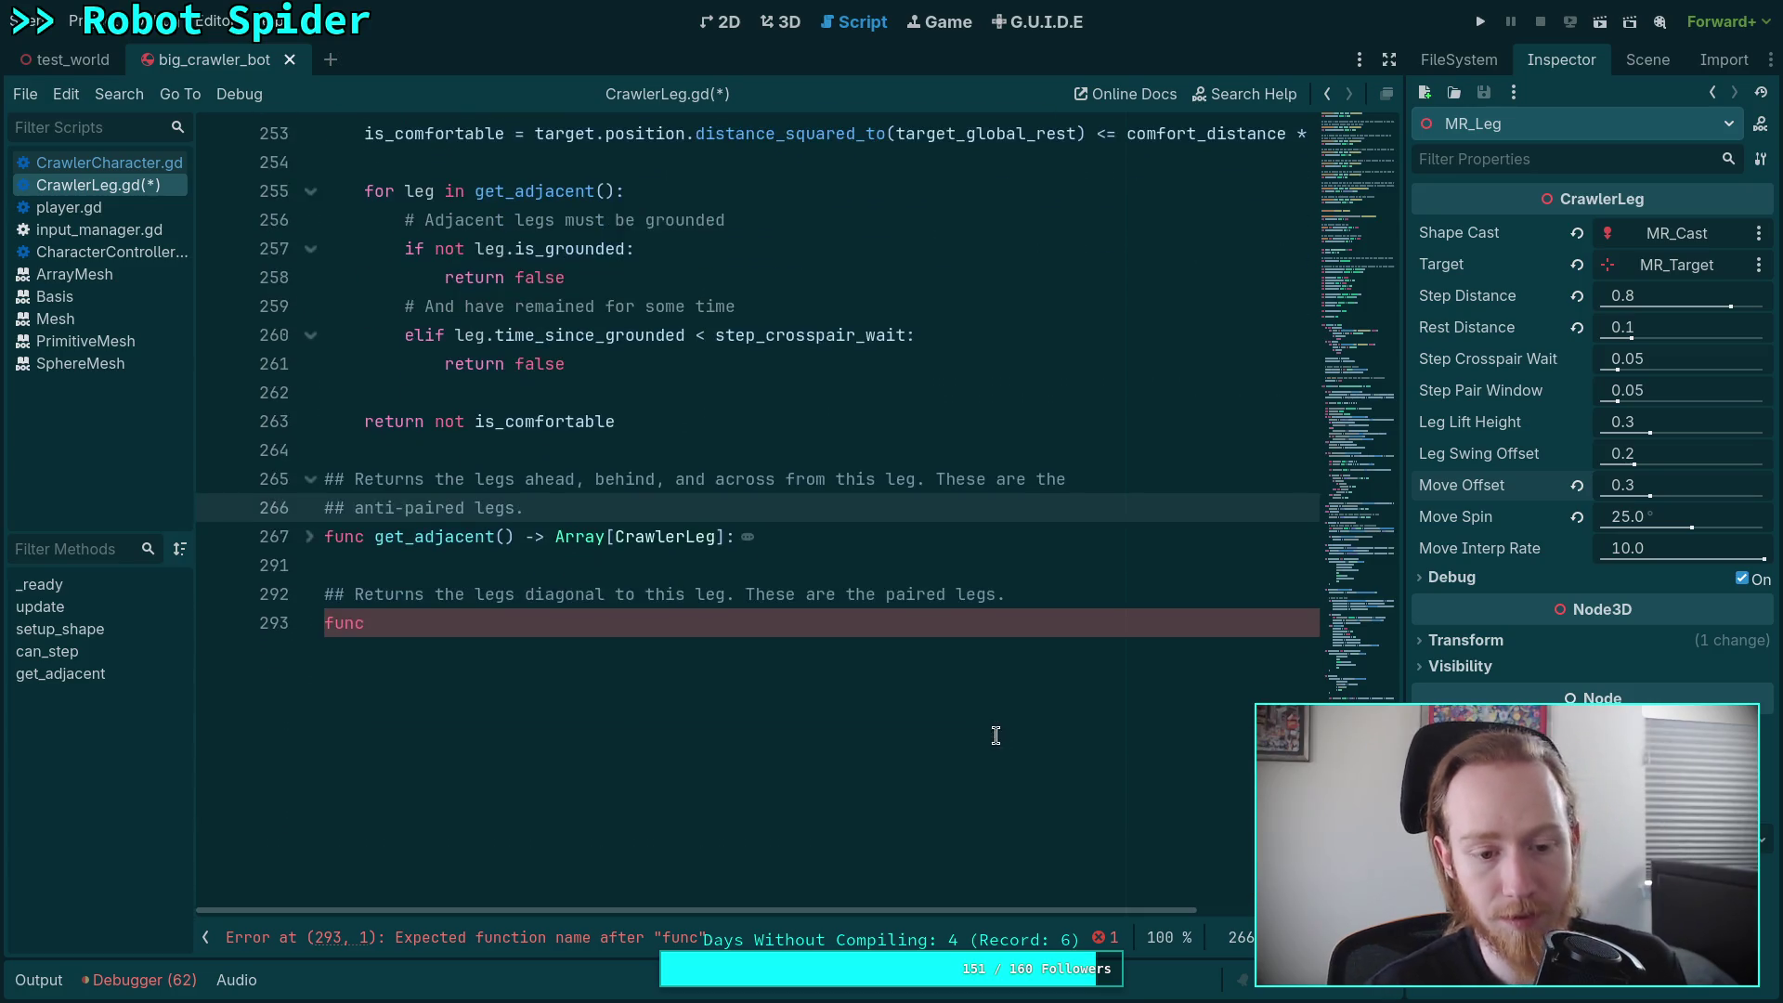
{"action": "left_click", "coordinate": [510, 624]}
{"action": "type", "text": "get"}
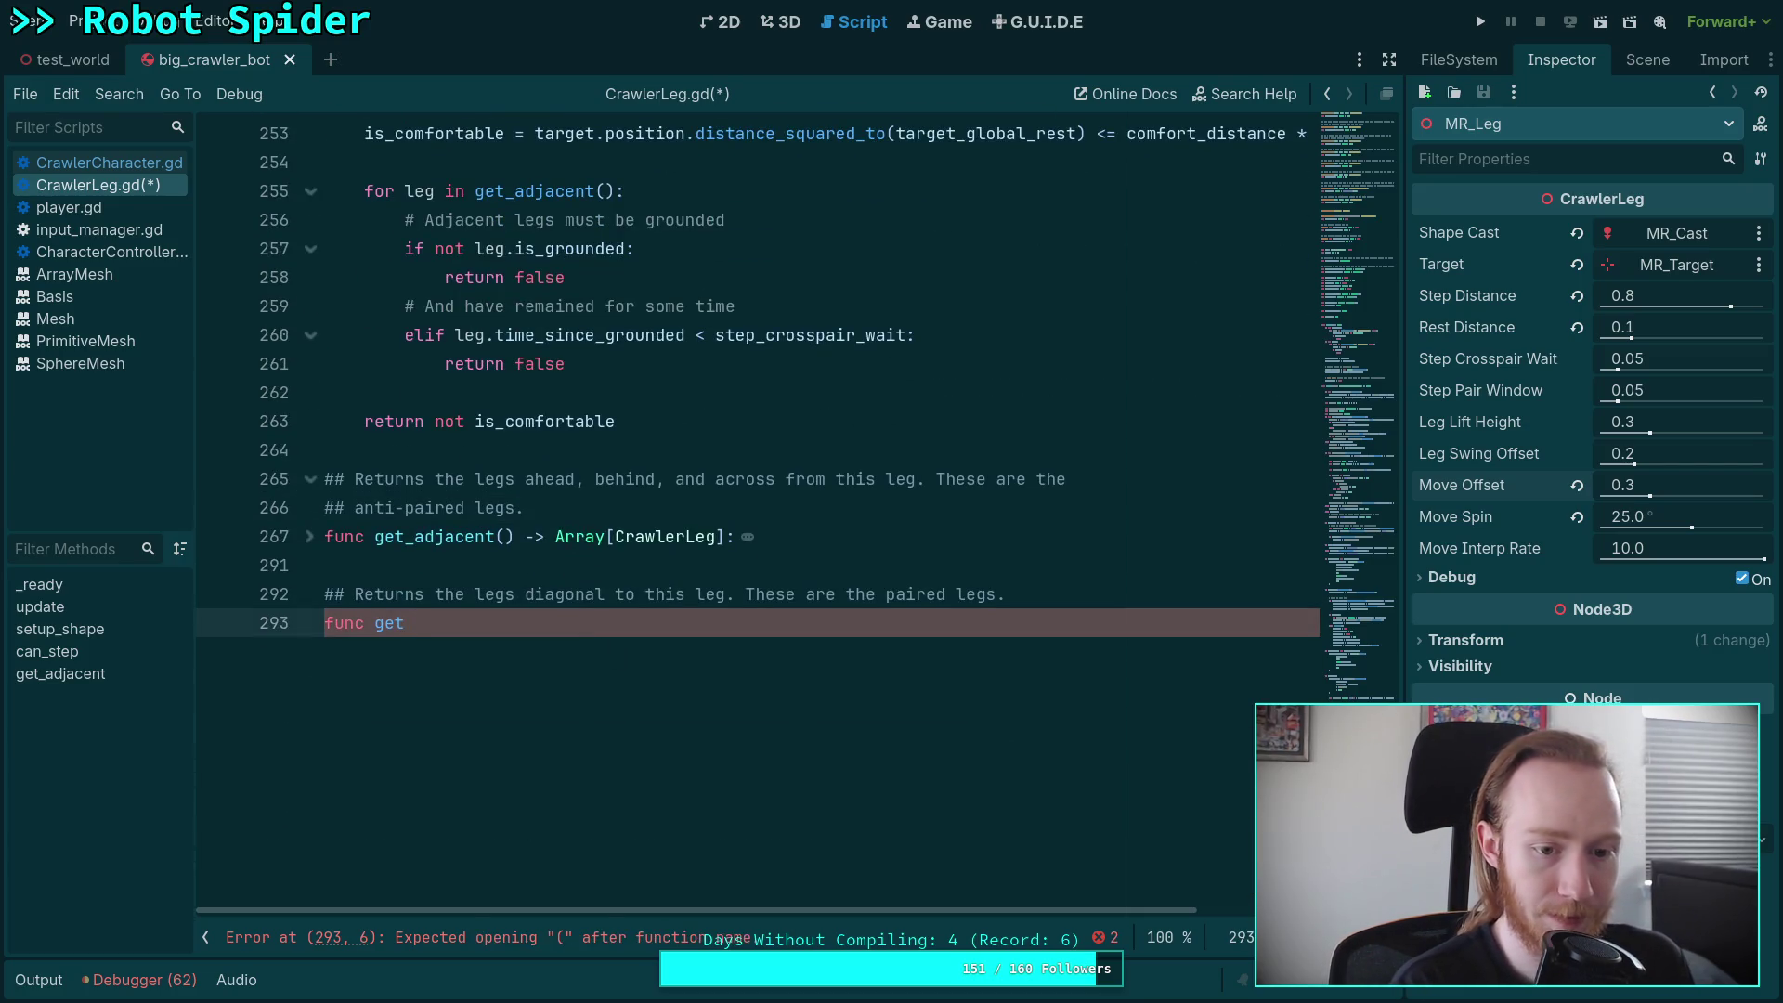
{"action": "key", "text": "BackSpace"}
{"action": "type", "text": "_diagonal(*"}
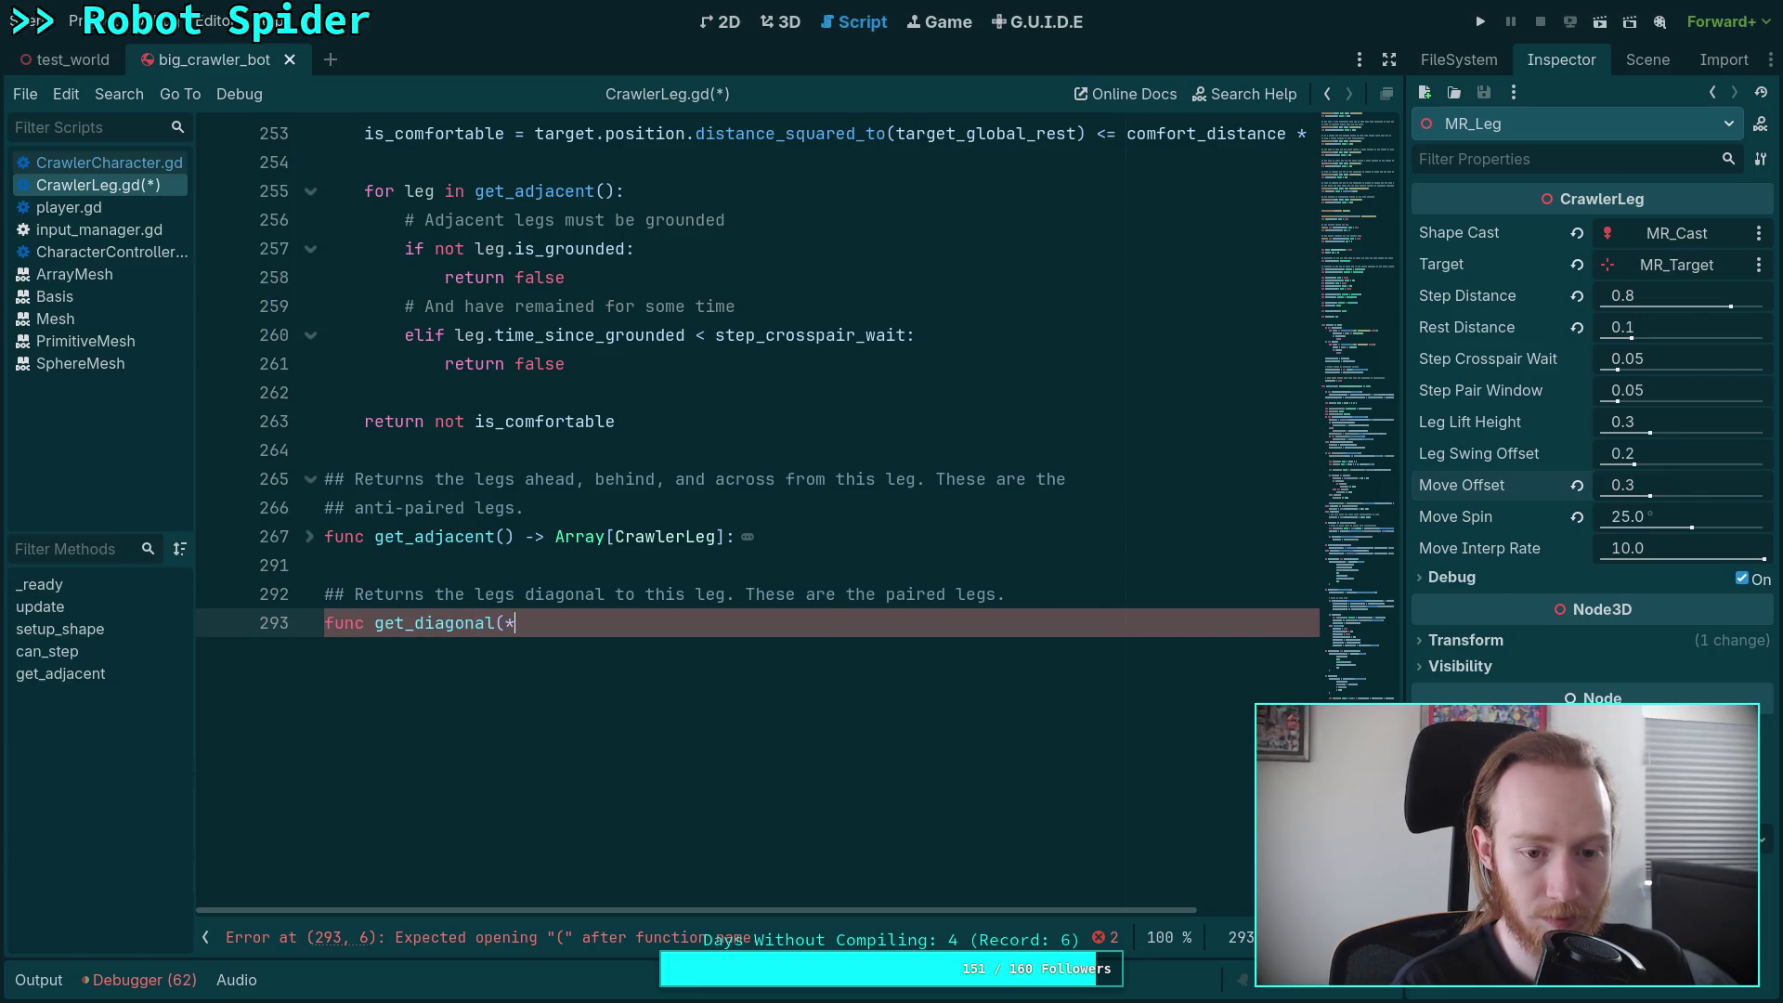
{"action": "key", "text": "BackSpace"}
{"action": "type", "text": ") -> "}
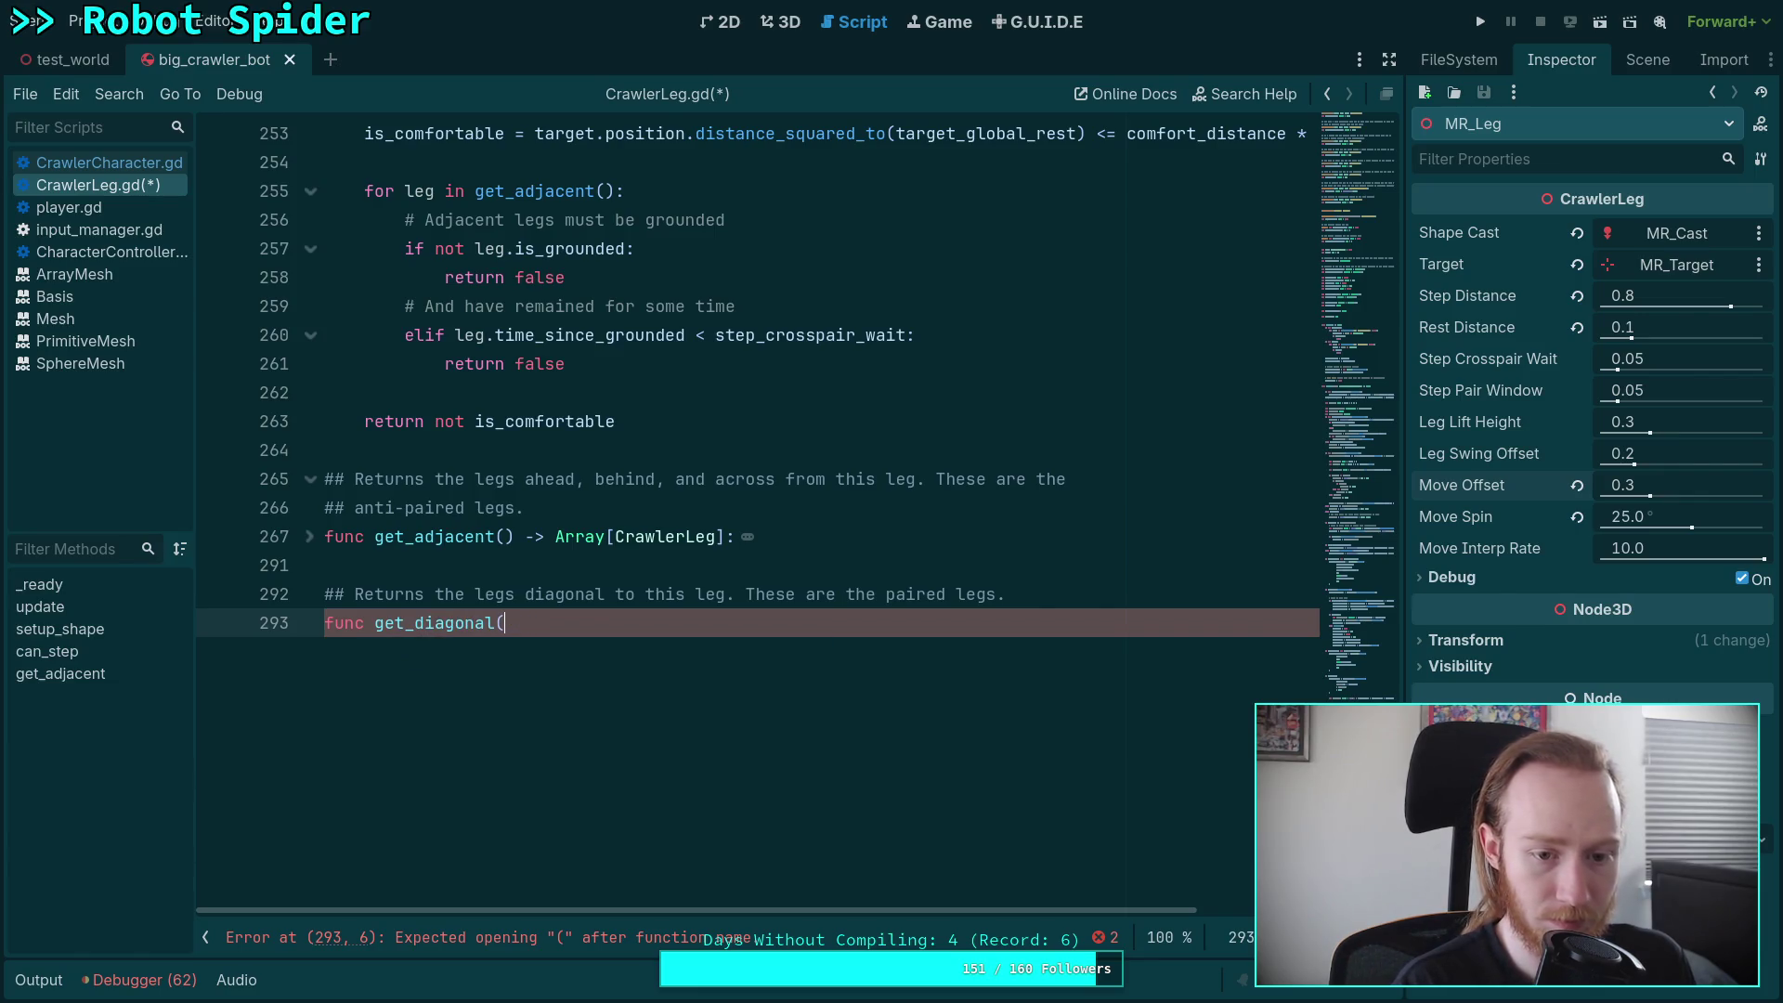
{"action": "type", "text": "Array0"}
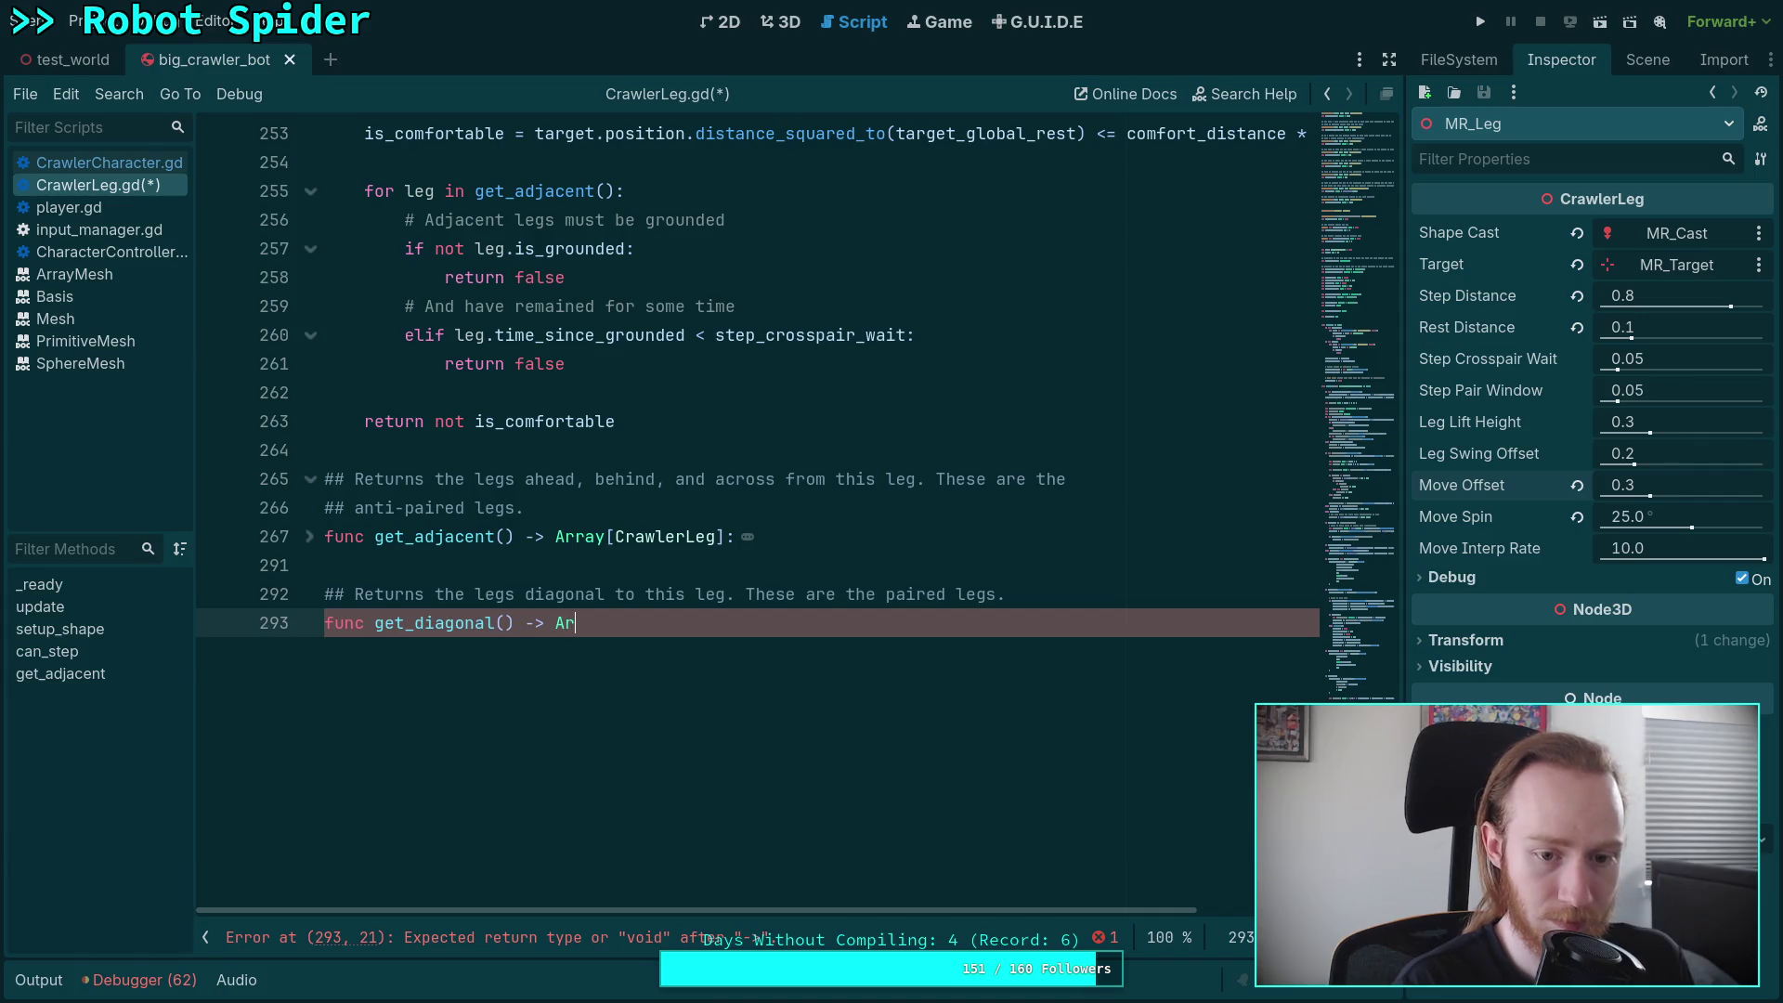
{"action": "key", "text": "BackSpace"}
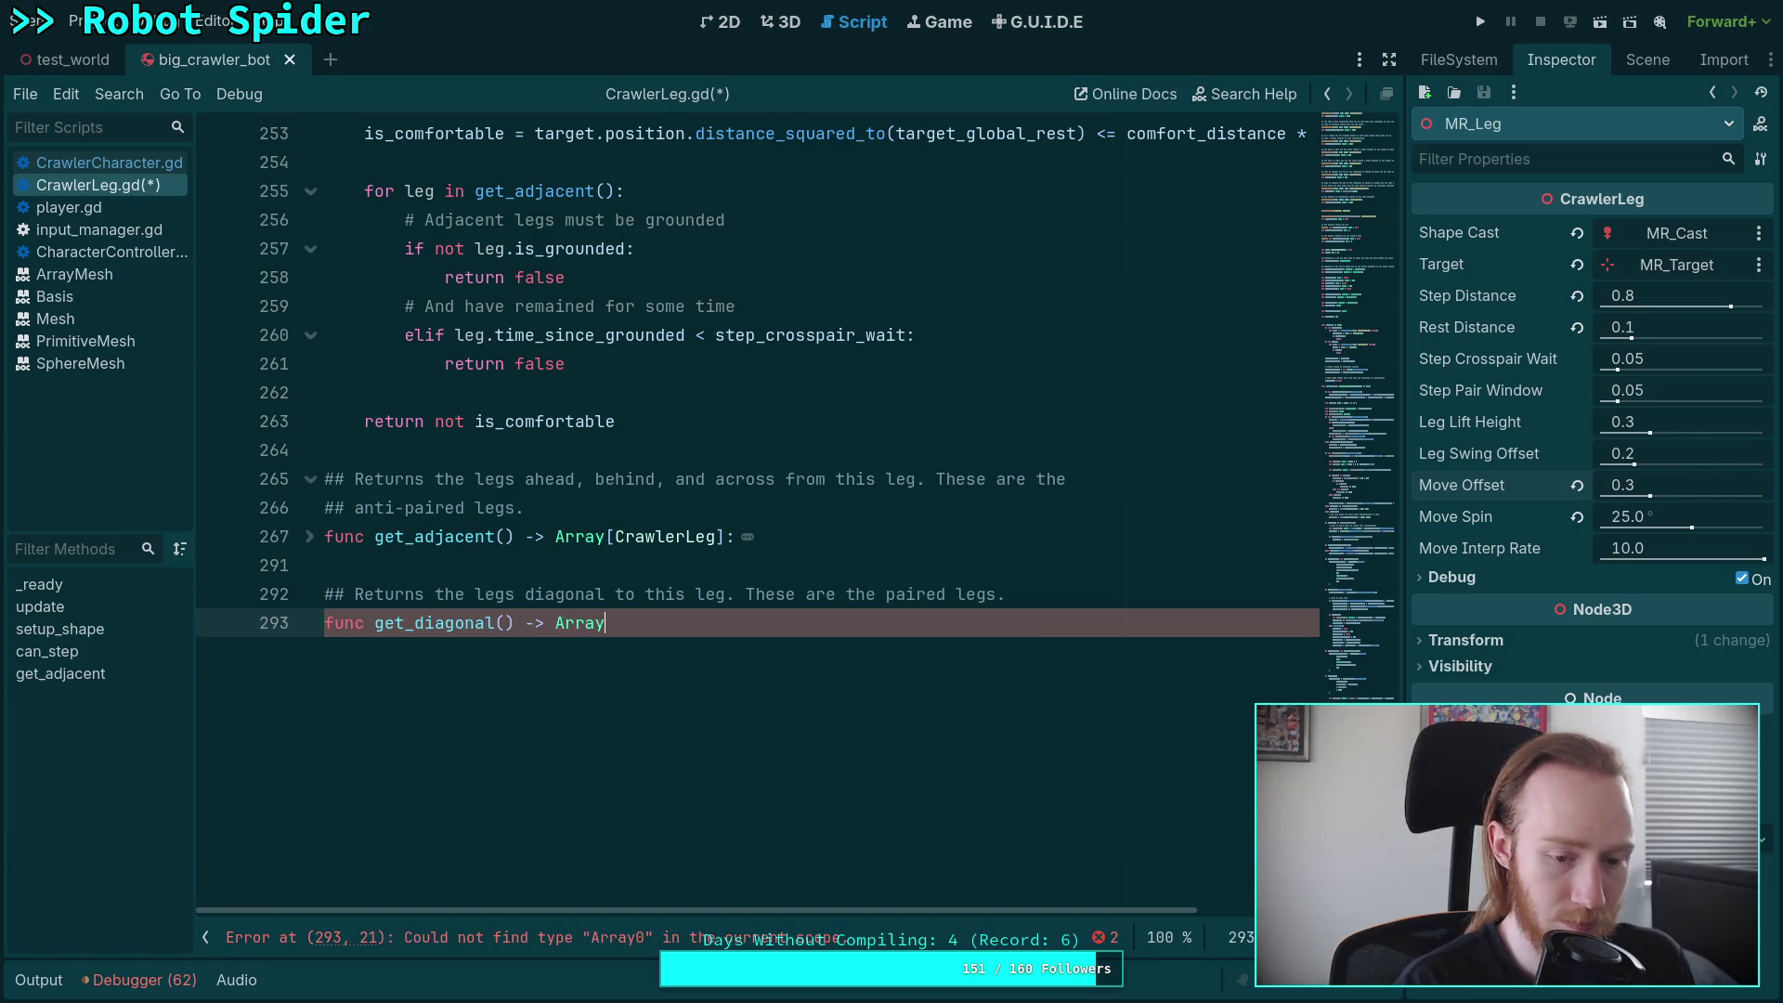
{"action": "type", "text": "[Cro"}
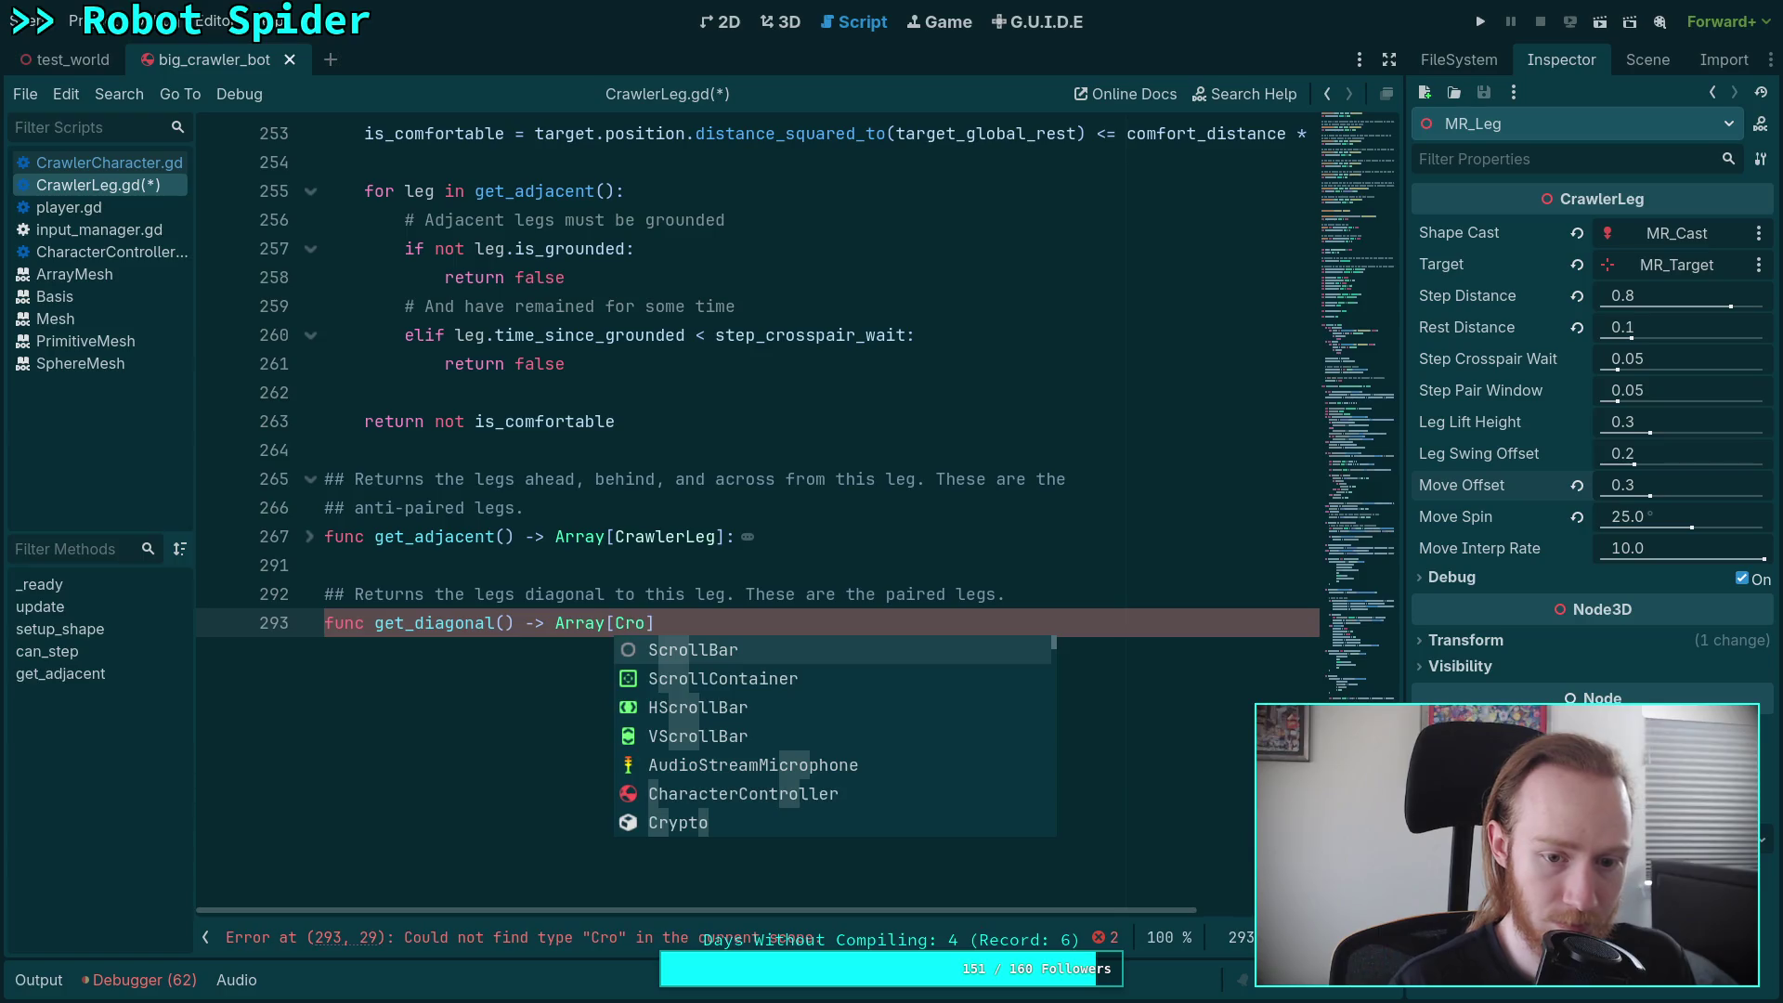
{"action": "key", "text": "BackSpace"}
{"action": "type", "text": "a"}
{"action": "key", "text": "Return"}
{"action": "key", "text": "BackSpace"}
{"action": "key", "text": "BackSpace"}
{"action": "key", "text": "BackSpace"}
{"action": "key", "text": "BackSpace"}
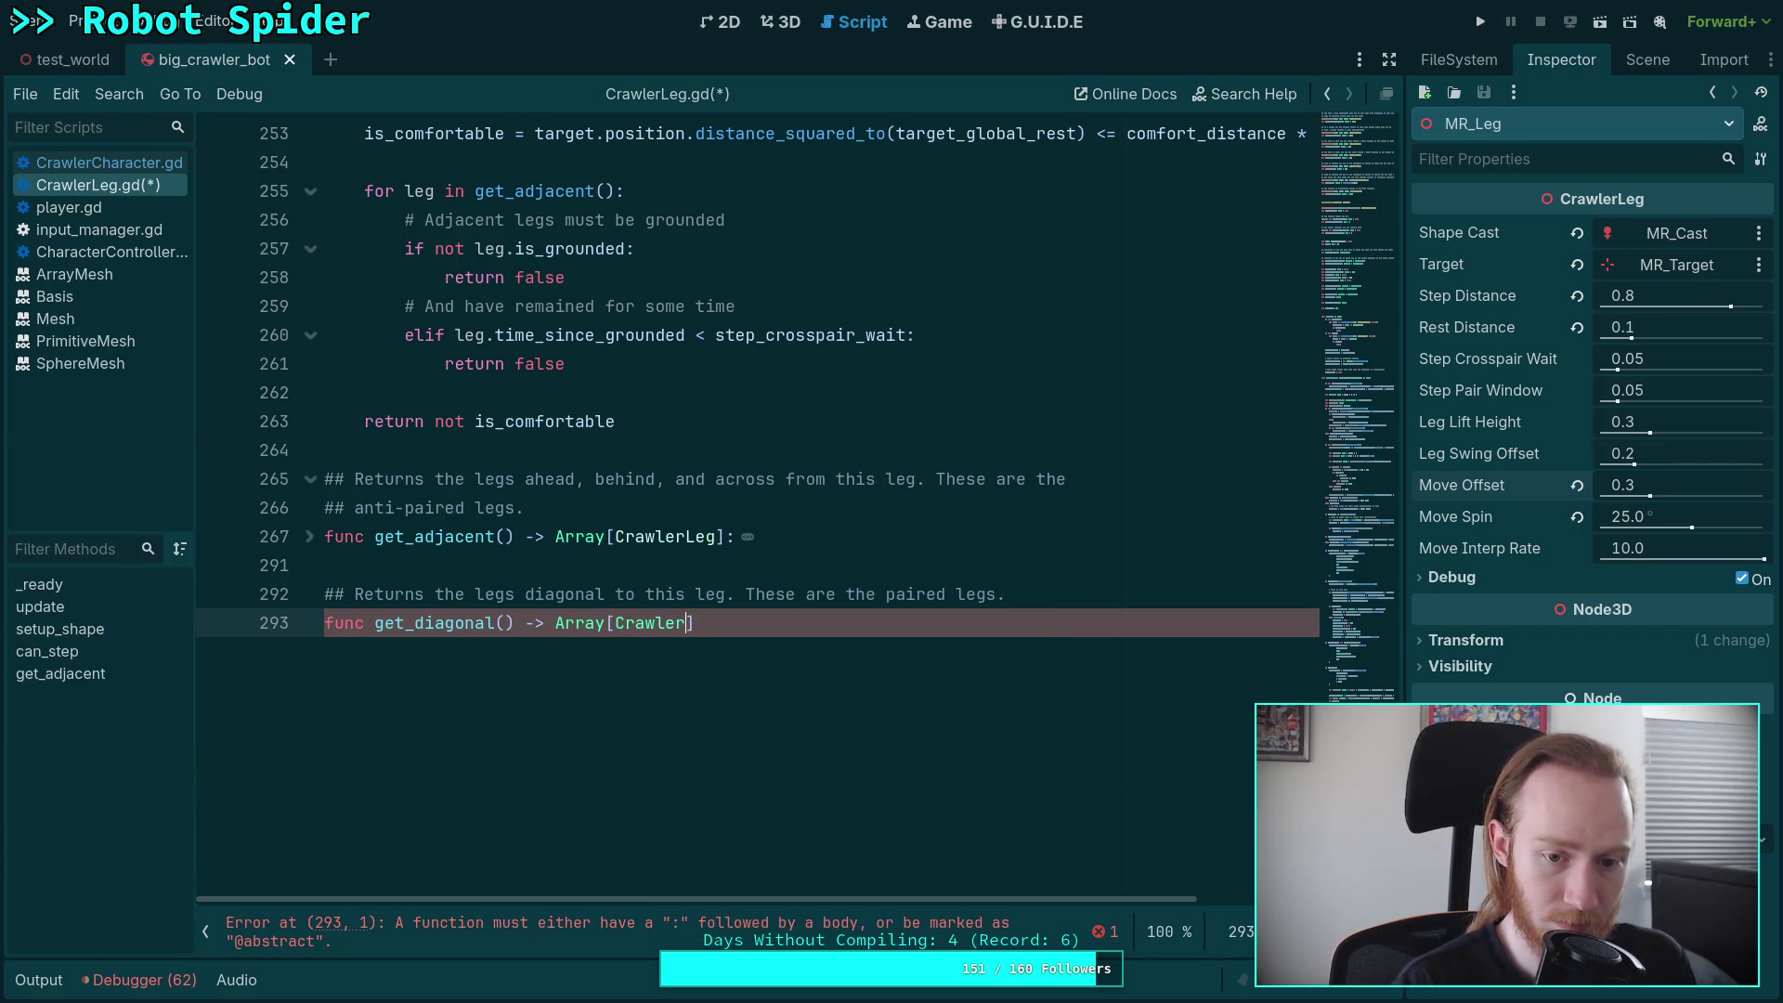
{"action": "type", "text": "r"}
{"action": "key", "text": "BackSpace"}
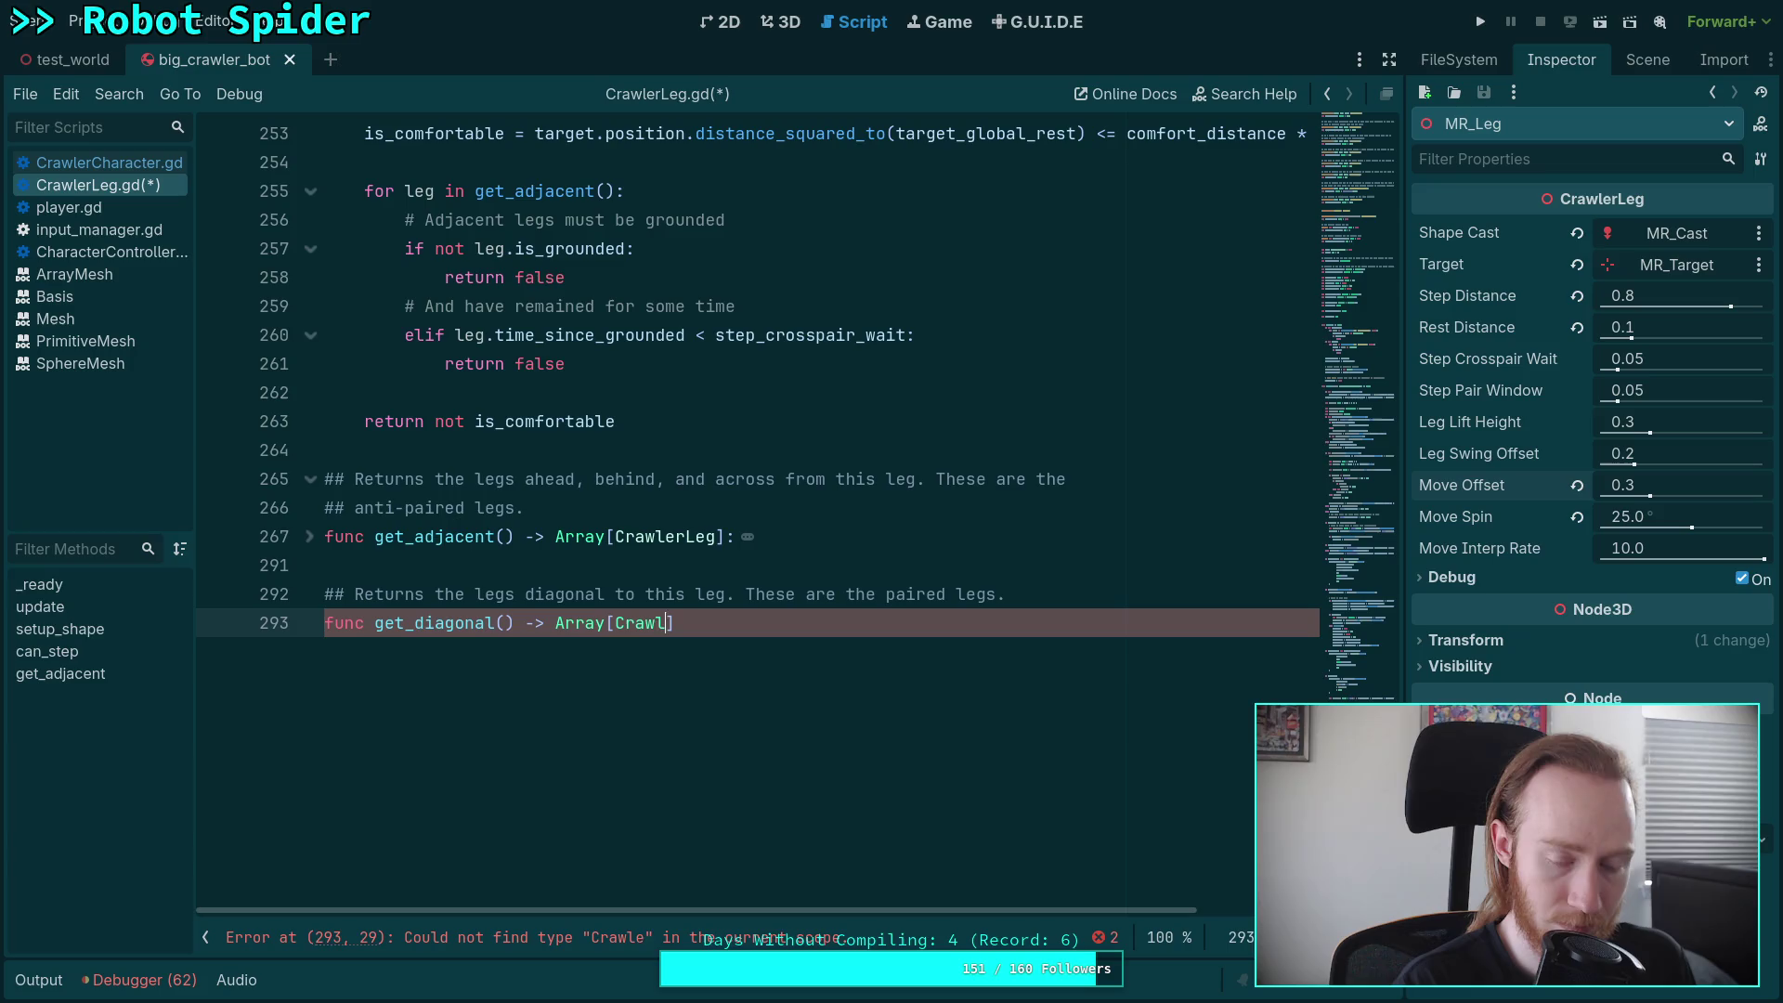
{"action": "type", "text": "erL"}
{"action": "key", "text": "Return"}
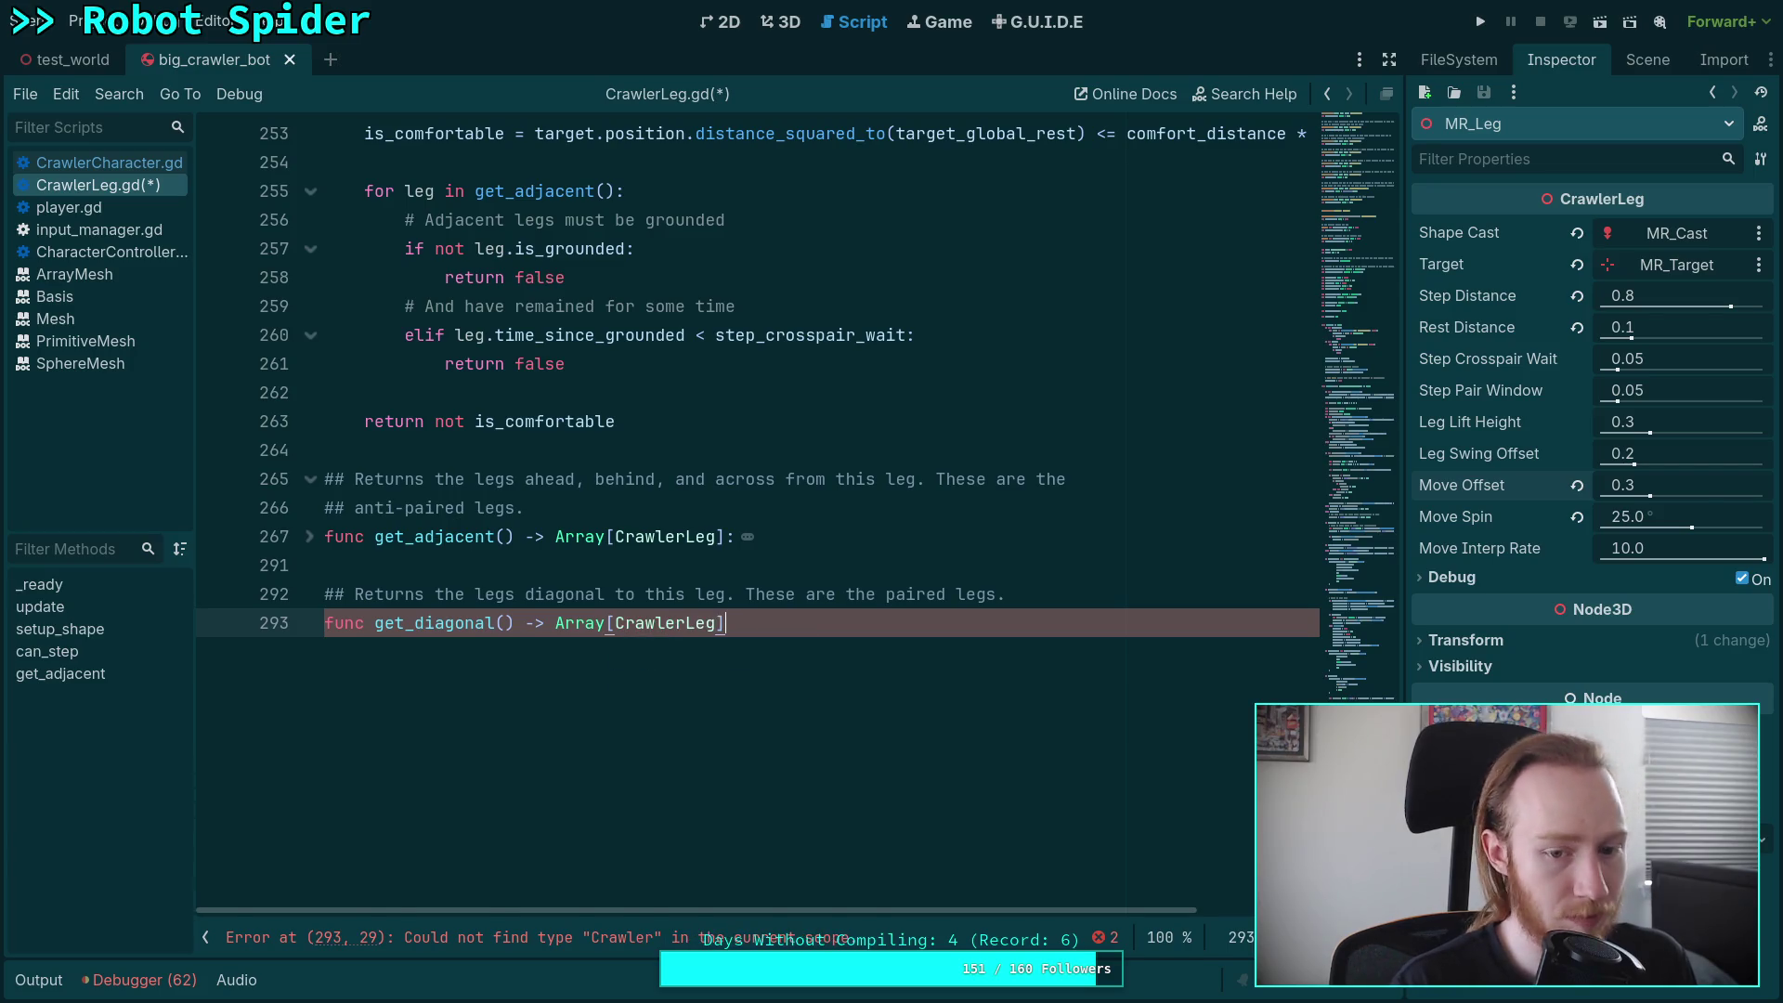
{"action": "type", "text": ":"}
{"action": "key", "text": "Return"}
- Copy get_adjacent's body (lines 268–290) and paste it into get_diagonal
{"action": "left_click", "coordinate": [310, 537]}
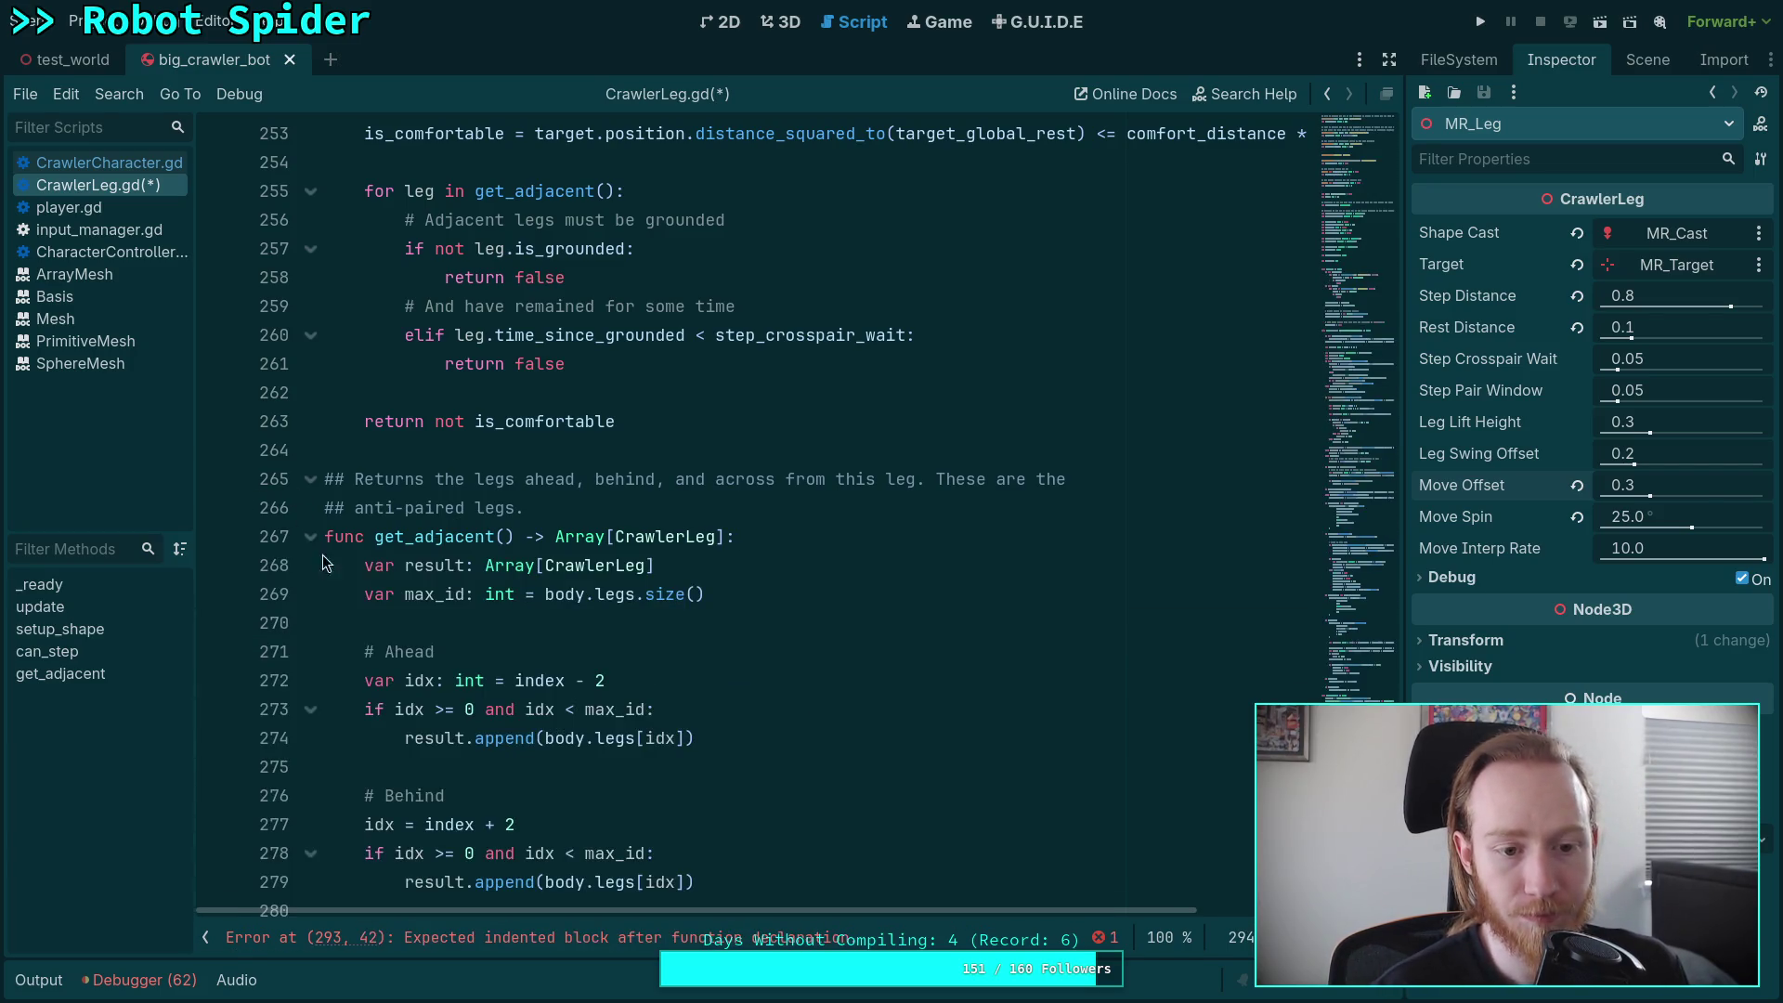
{"action": "mouse_move", "coordinate": [367, 563]}
{"action": "left_mouse_down"}
{"action": "mouse_move", "coordinate": [558, 650]}
{"action": "mouse_move", "coordinate": [557, 624]}
{"action": "left_mouse_up"}
{"action": "left_click", "coordinate": [376, 163]}
{"action": "mouse_move", "coordinate": [365, 133]}
{"action": "left_mouse_down"}
{"action": "mouse_move", "coordinate": [604, 249]}
{"action": "mouse_move", "coordinate": [496, 766]}
{"action": "left_mouse_up"}
{"action": "right_click", "coordinate": [497, 762]}
{"action": "left_click", "coordinate": [558, 725]}
{"action": "scroll", "coordinate": [558, 724], "scroll_direction": "down", "scroll_amount": 2}
{"action": "left_click", "coordinate": [544, 703]}
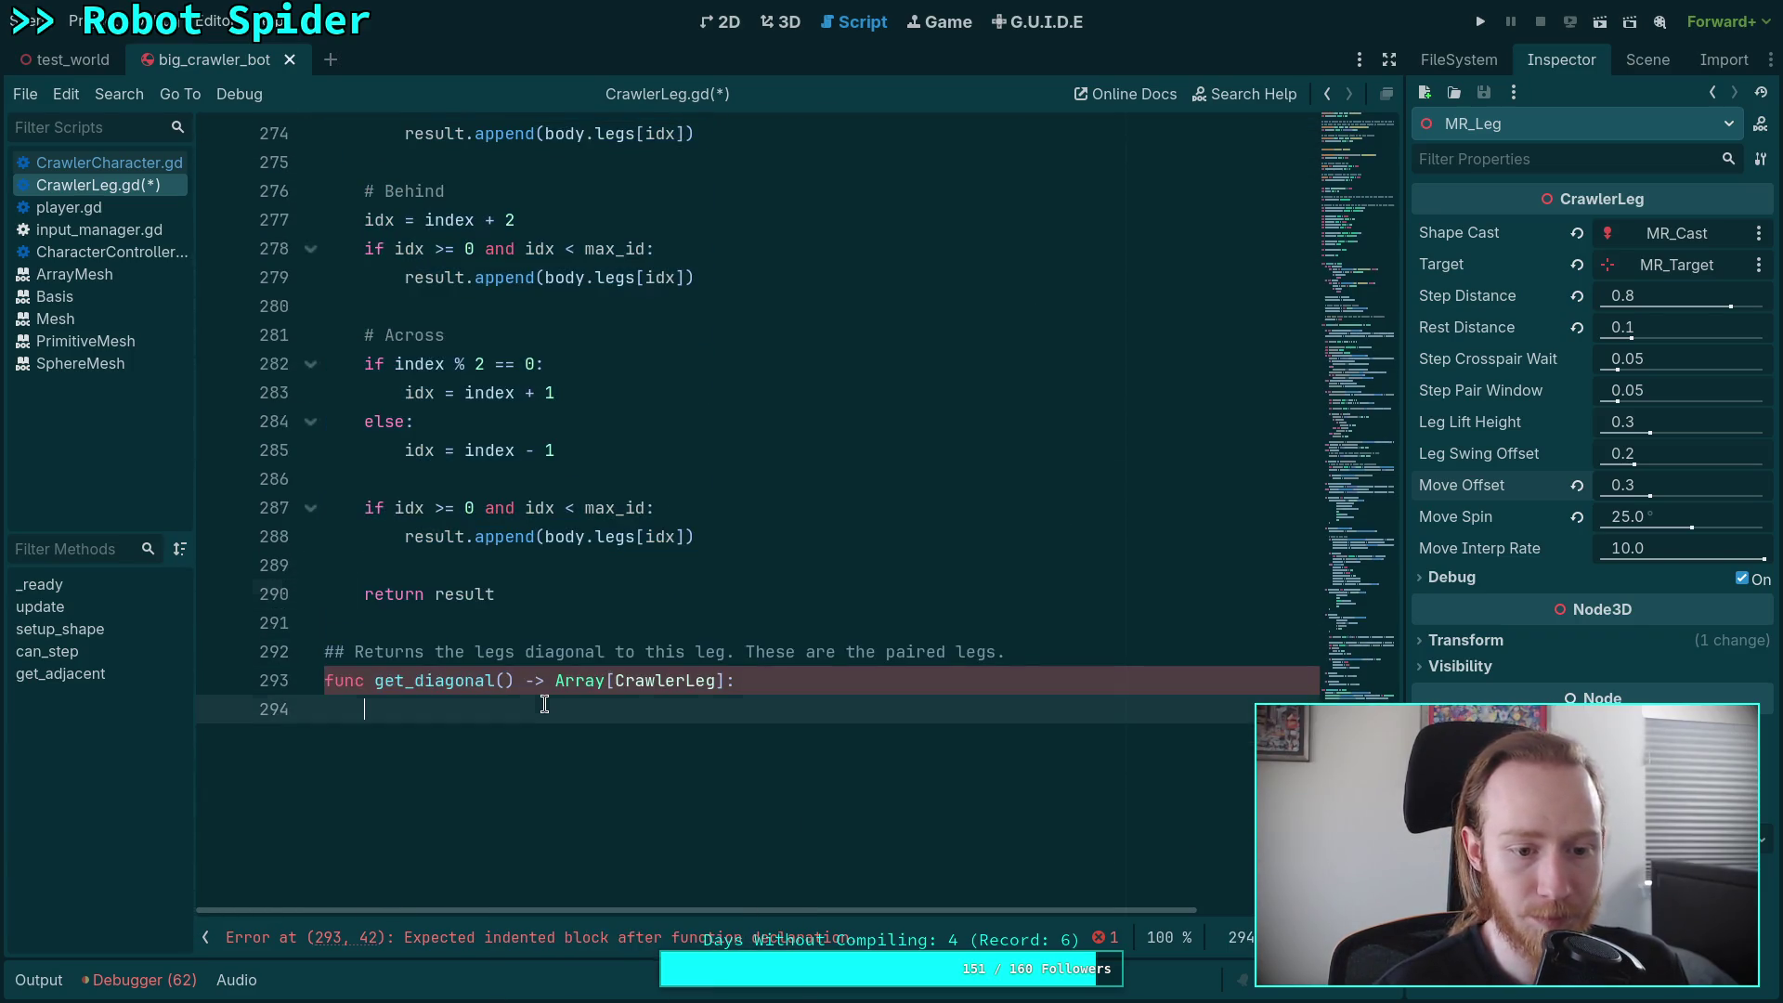
{"action": "key", "text": "ctrl+v"}
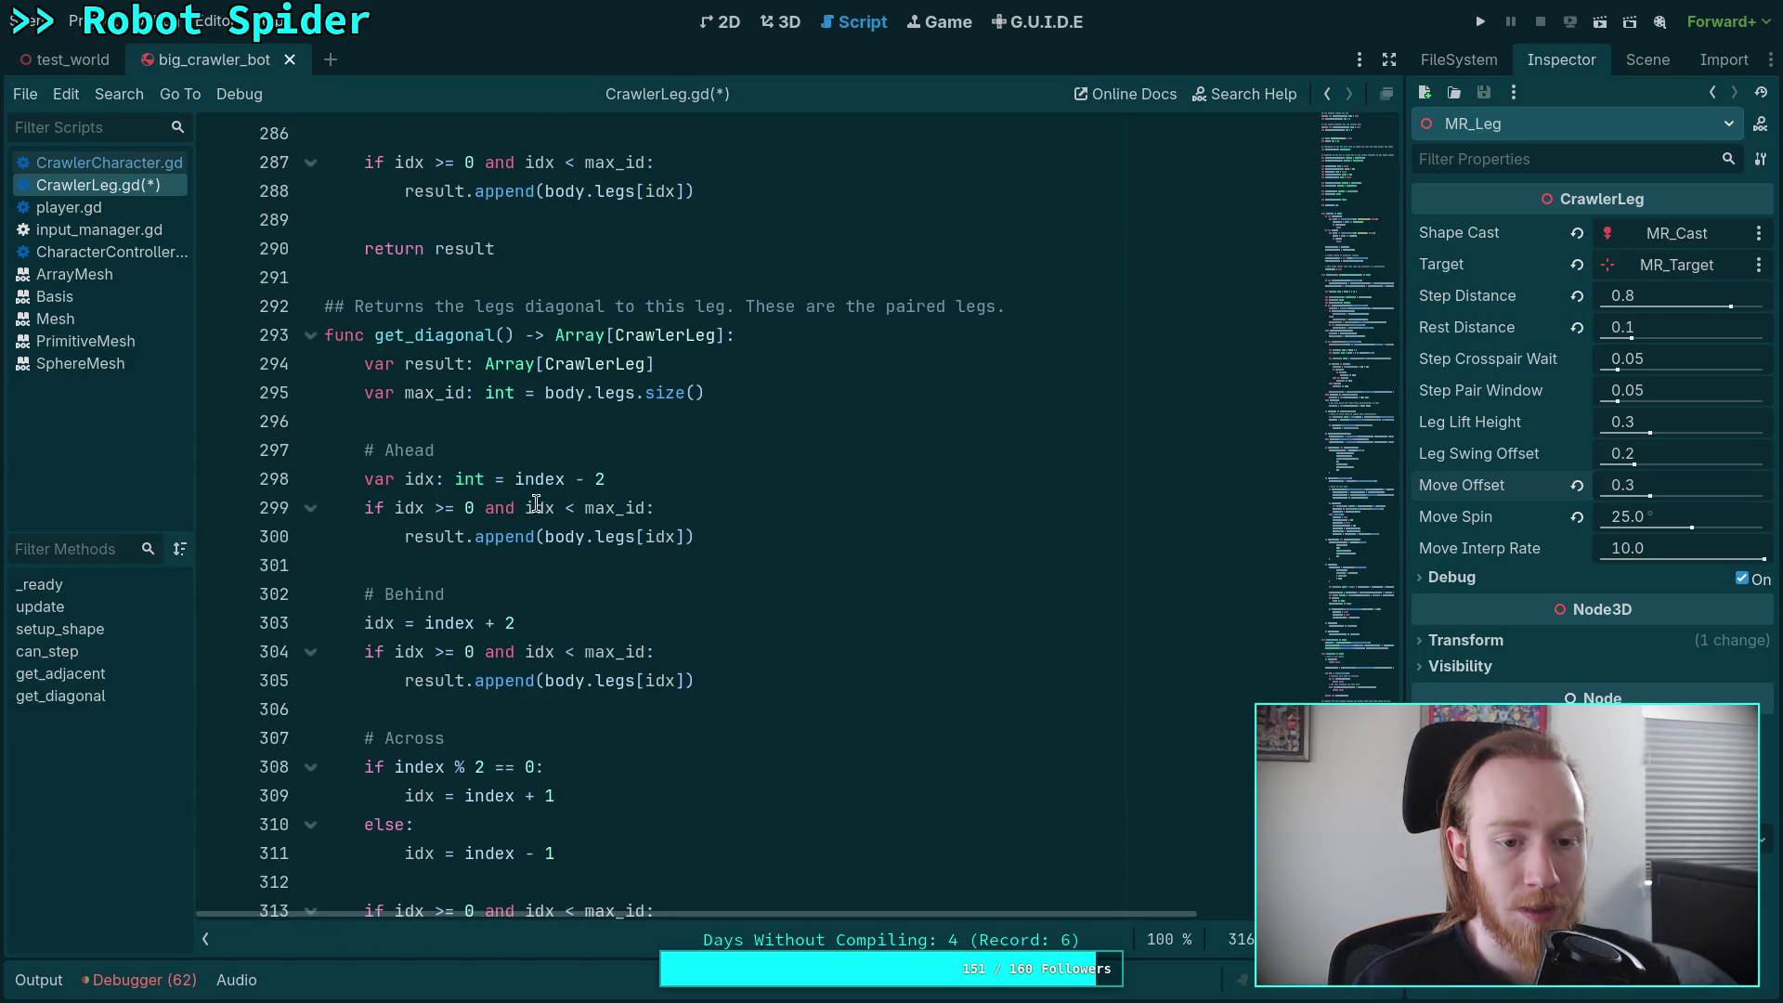
- Delete the pasted Across block and the duplicated bounds check, keeping the index - 2 and index + 2 lookups
{"action": "left_click", "coordinate": [627, 762]}
{"action": "left_click_drag", "start_coordinate": [627, 762], "coordinate": [699, 594]}
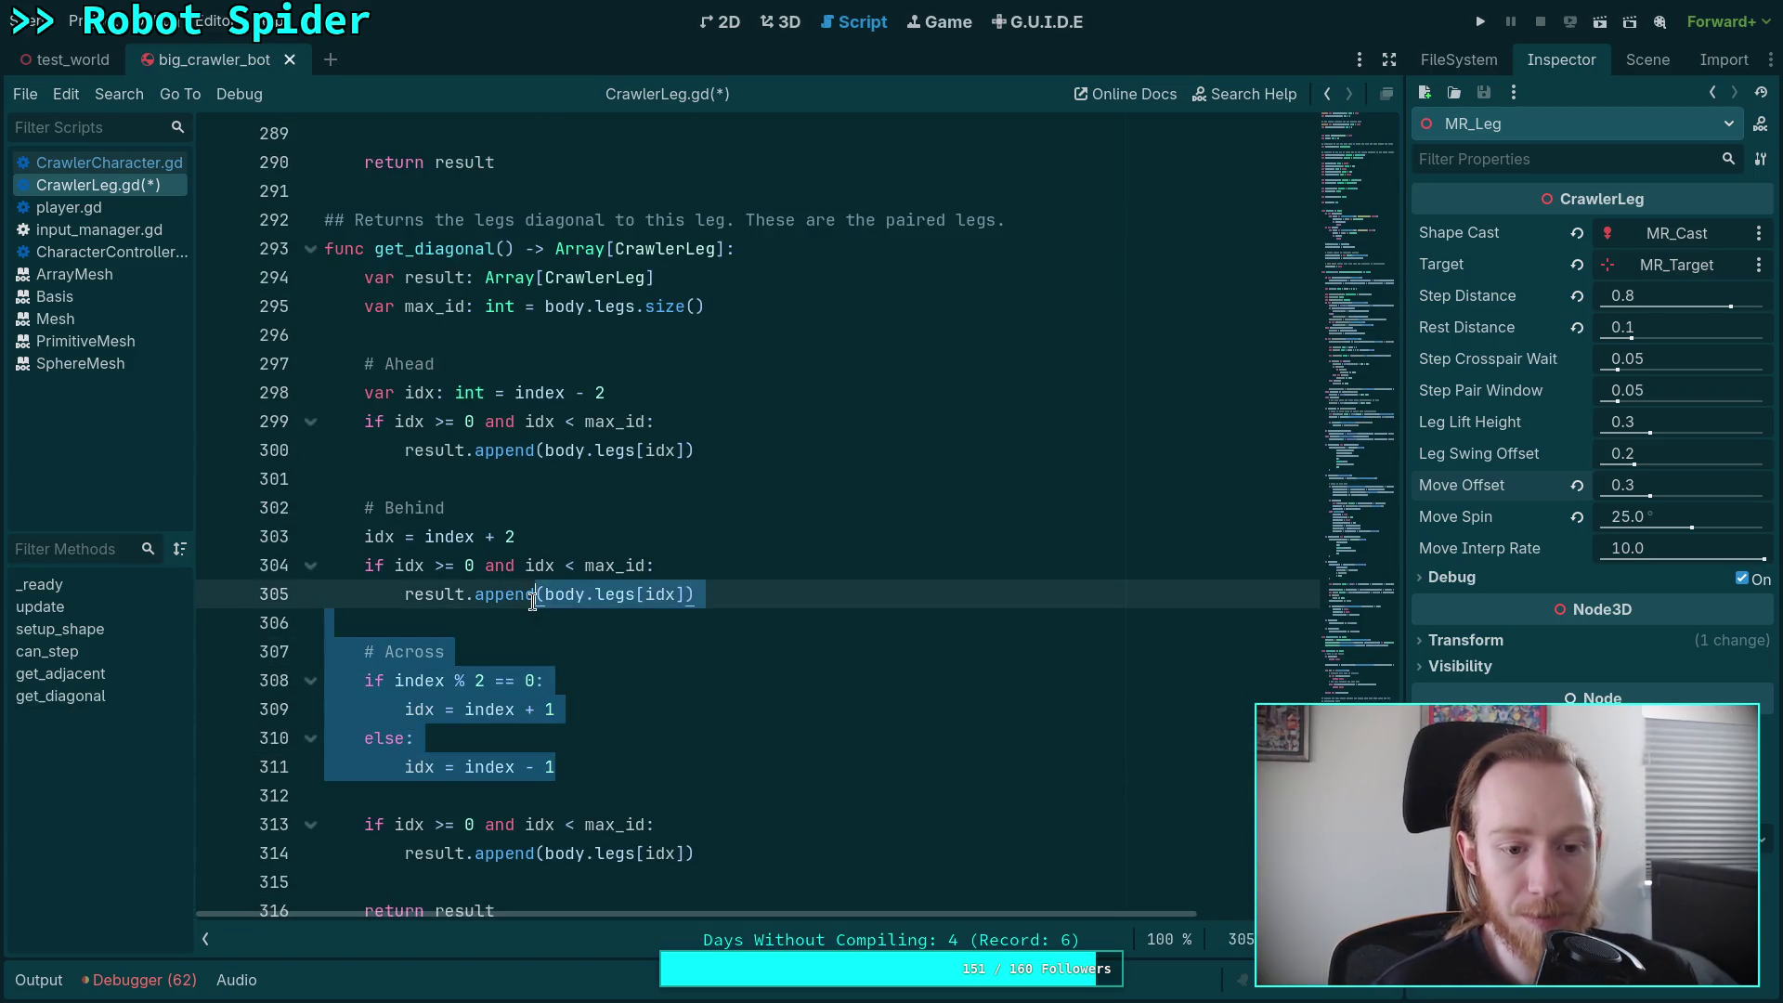
{"action": "key", "text": "BackSpace"}
{"action": "left_click_drag", "start_coordinate": [735, 681], "coordinate": [709, 622]}
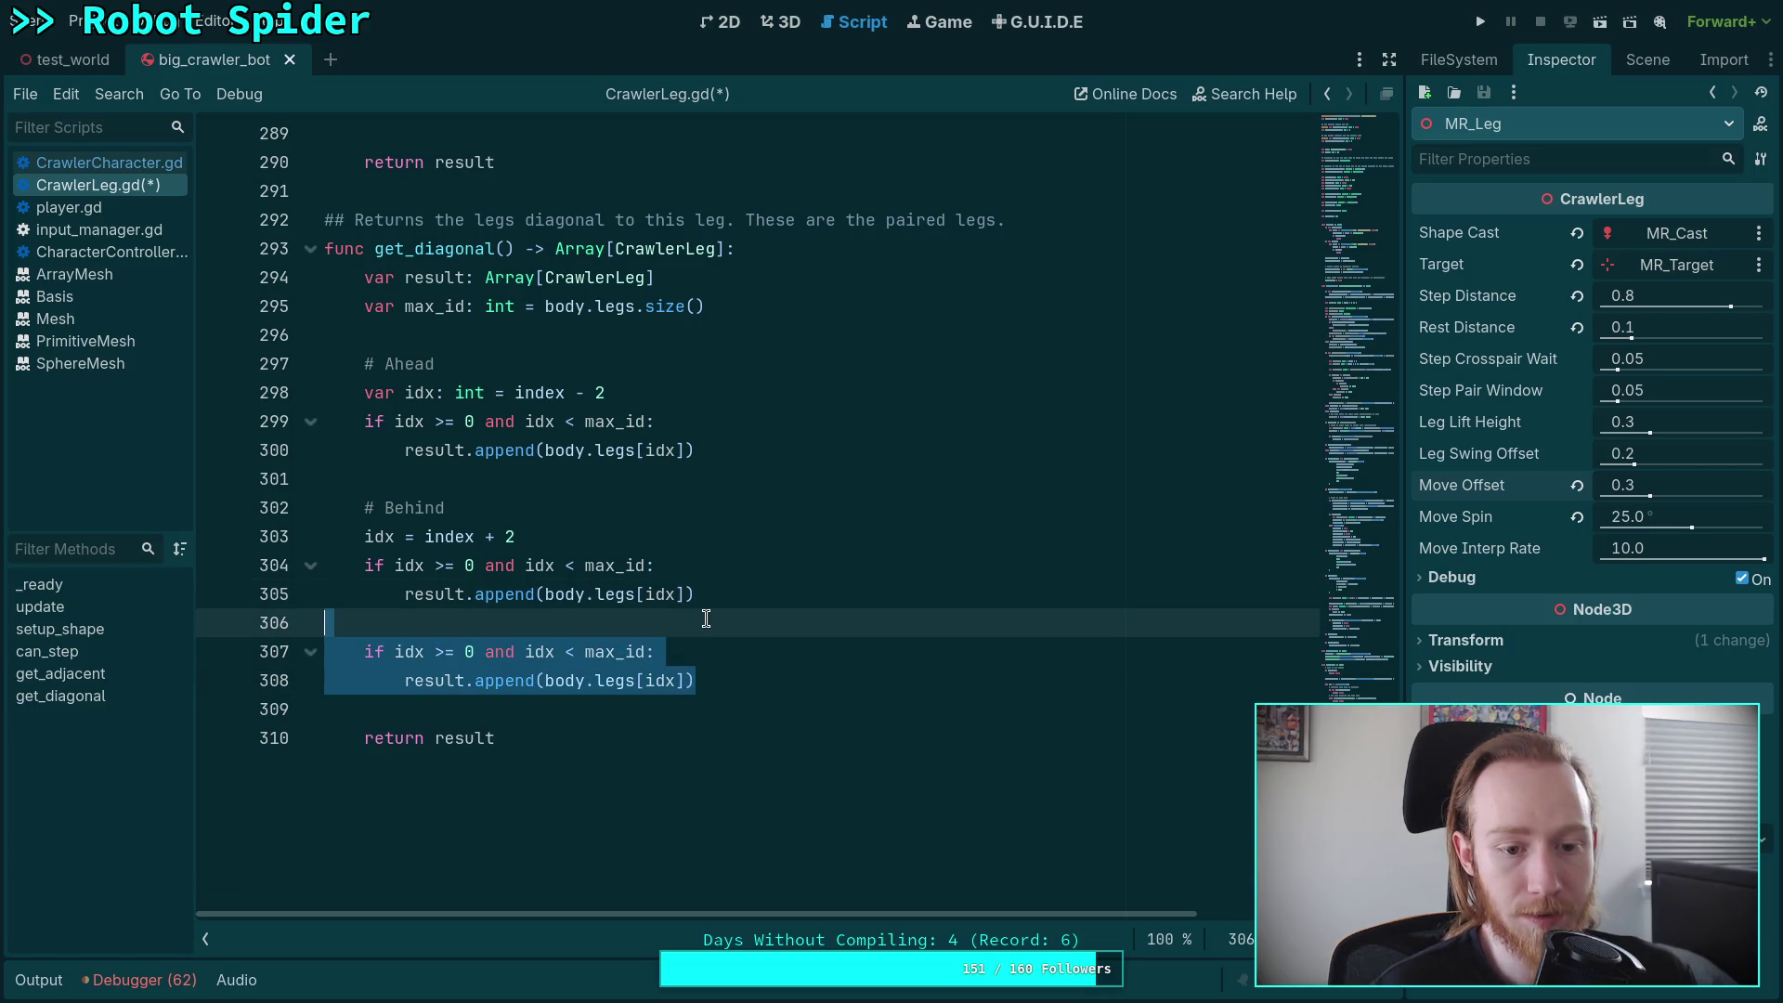
{"action": "key", "text": "BackSpace"}
{"action": "key", "text": "BackSpace"}
{"action": "left_click", "coordinate": [618, 394]}
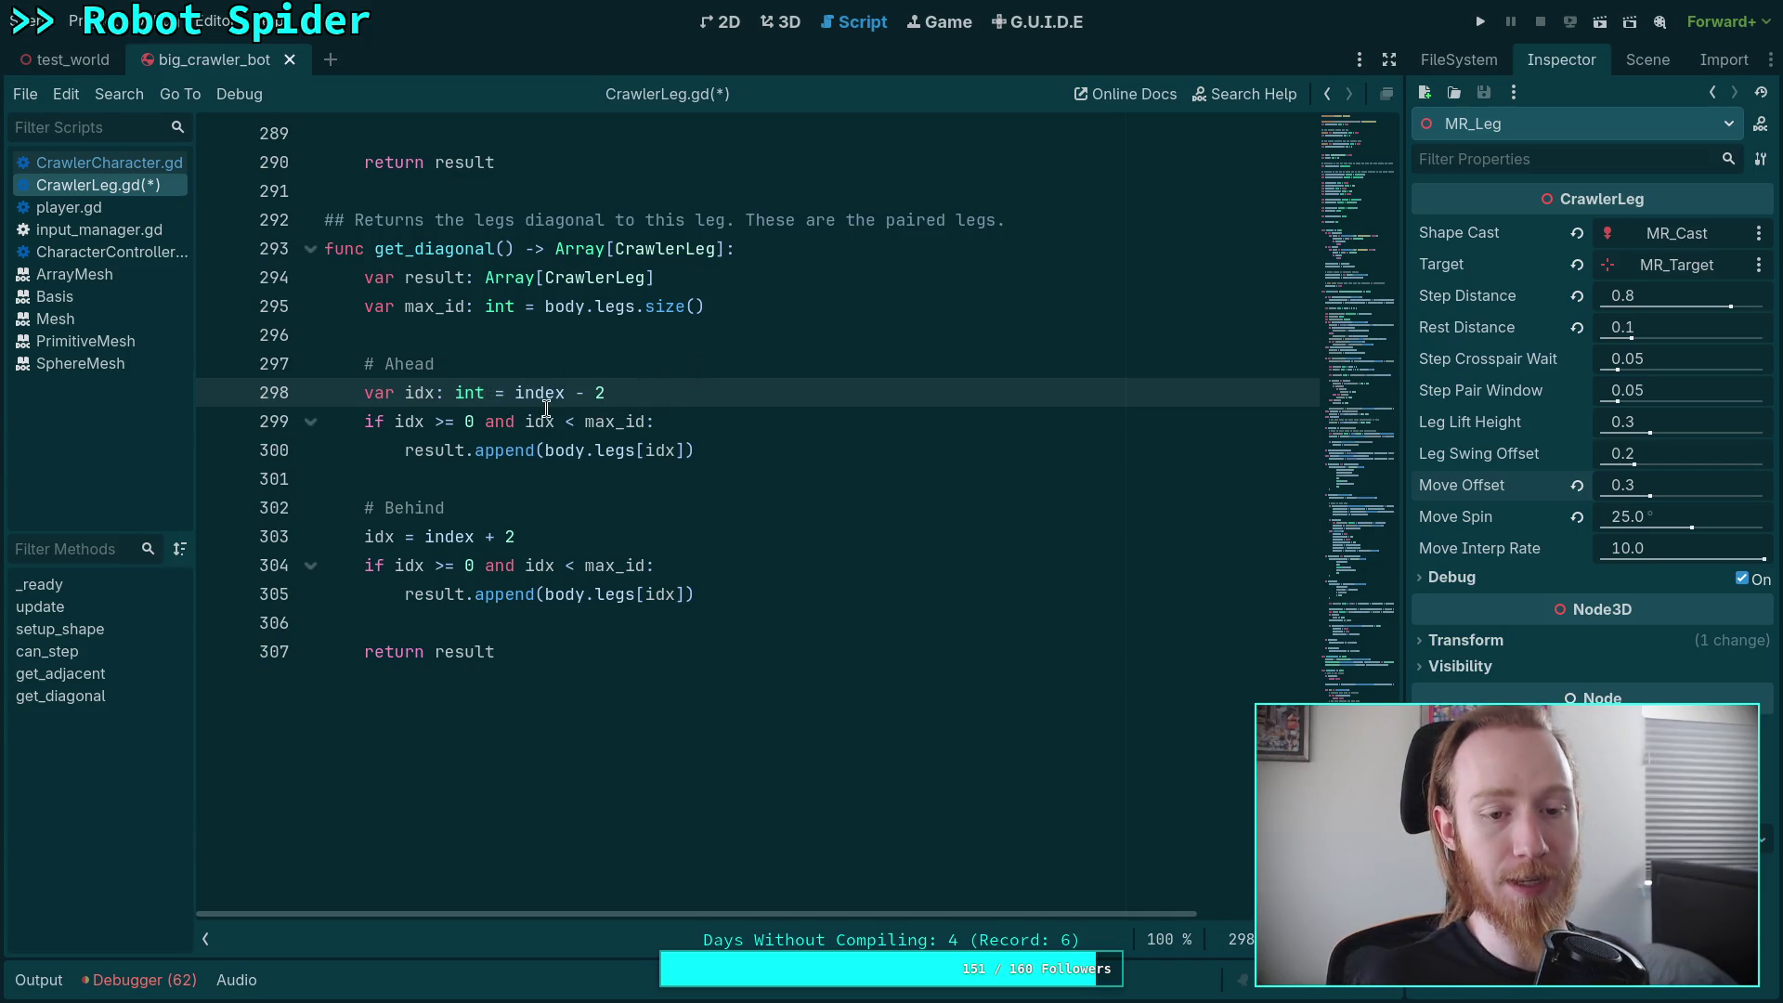
- Wrap the index - 2 assignment in 'if is_left:' and declare 'var is_left: bool = index % 2 == 0'
{"action": "key", "text": "Return"}
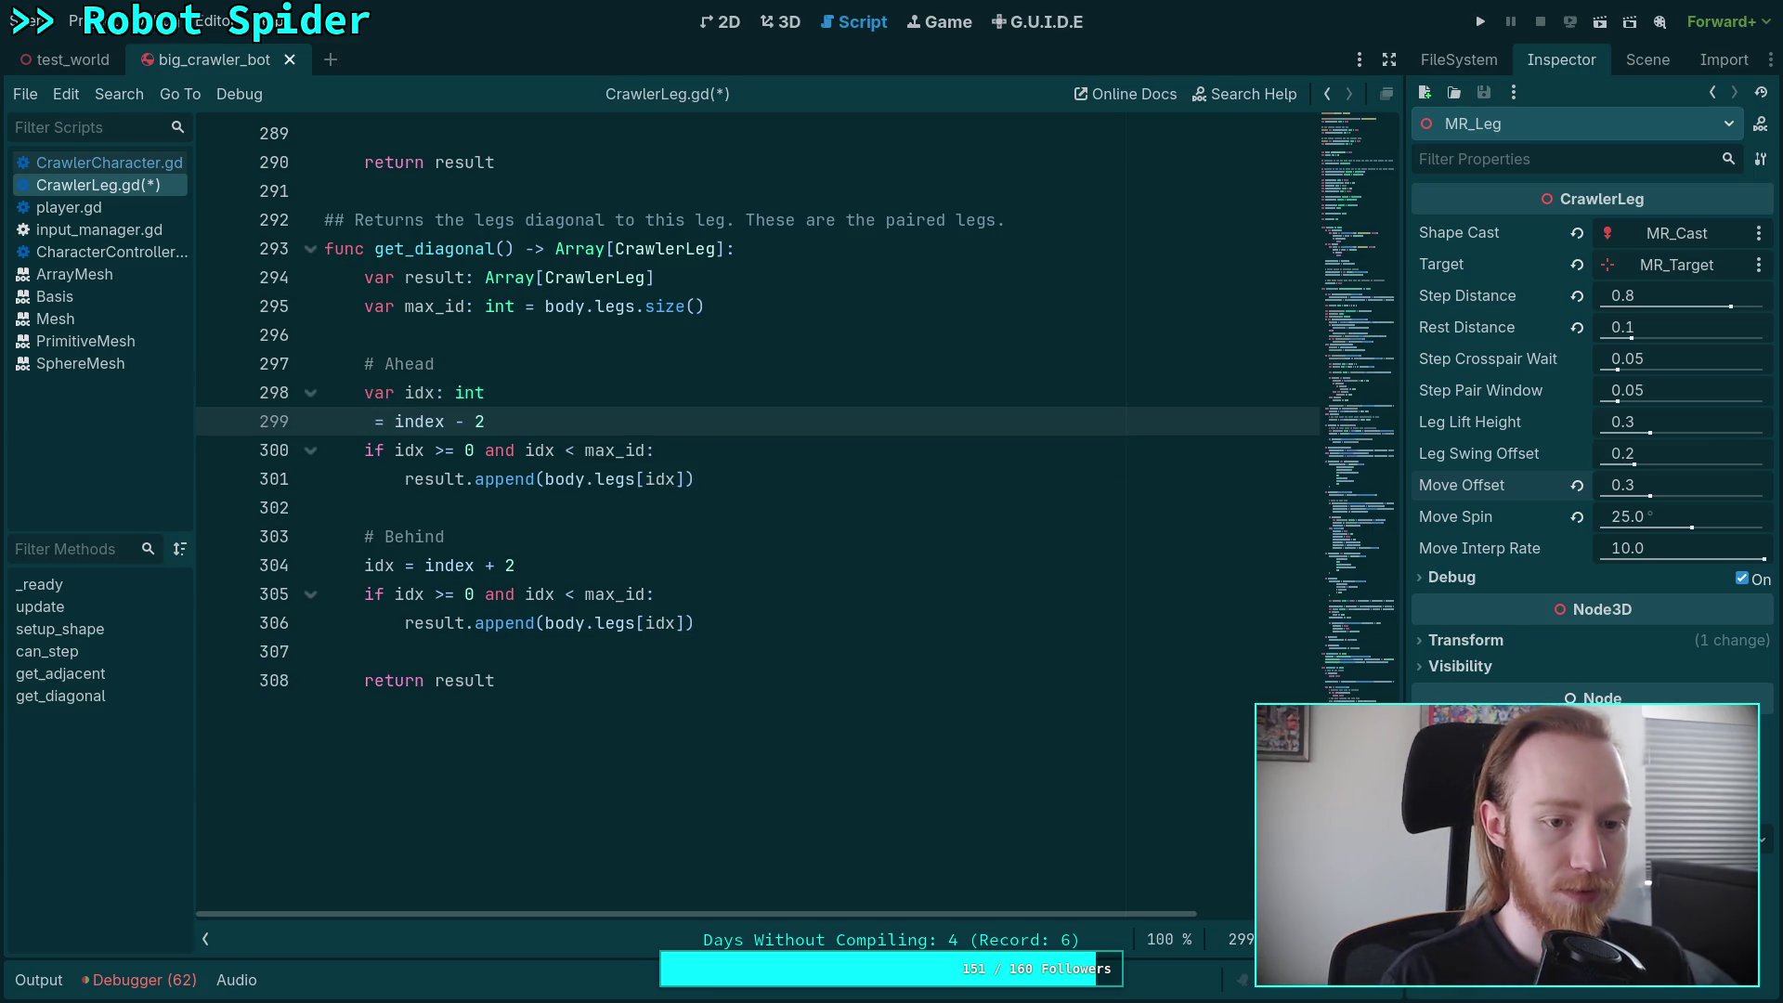
{"action": "type", "text": "if "}
{"action": "type", "text": "is_lef"}
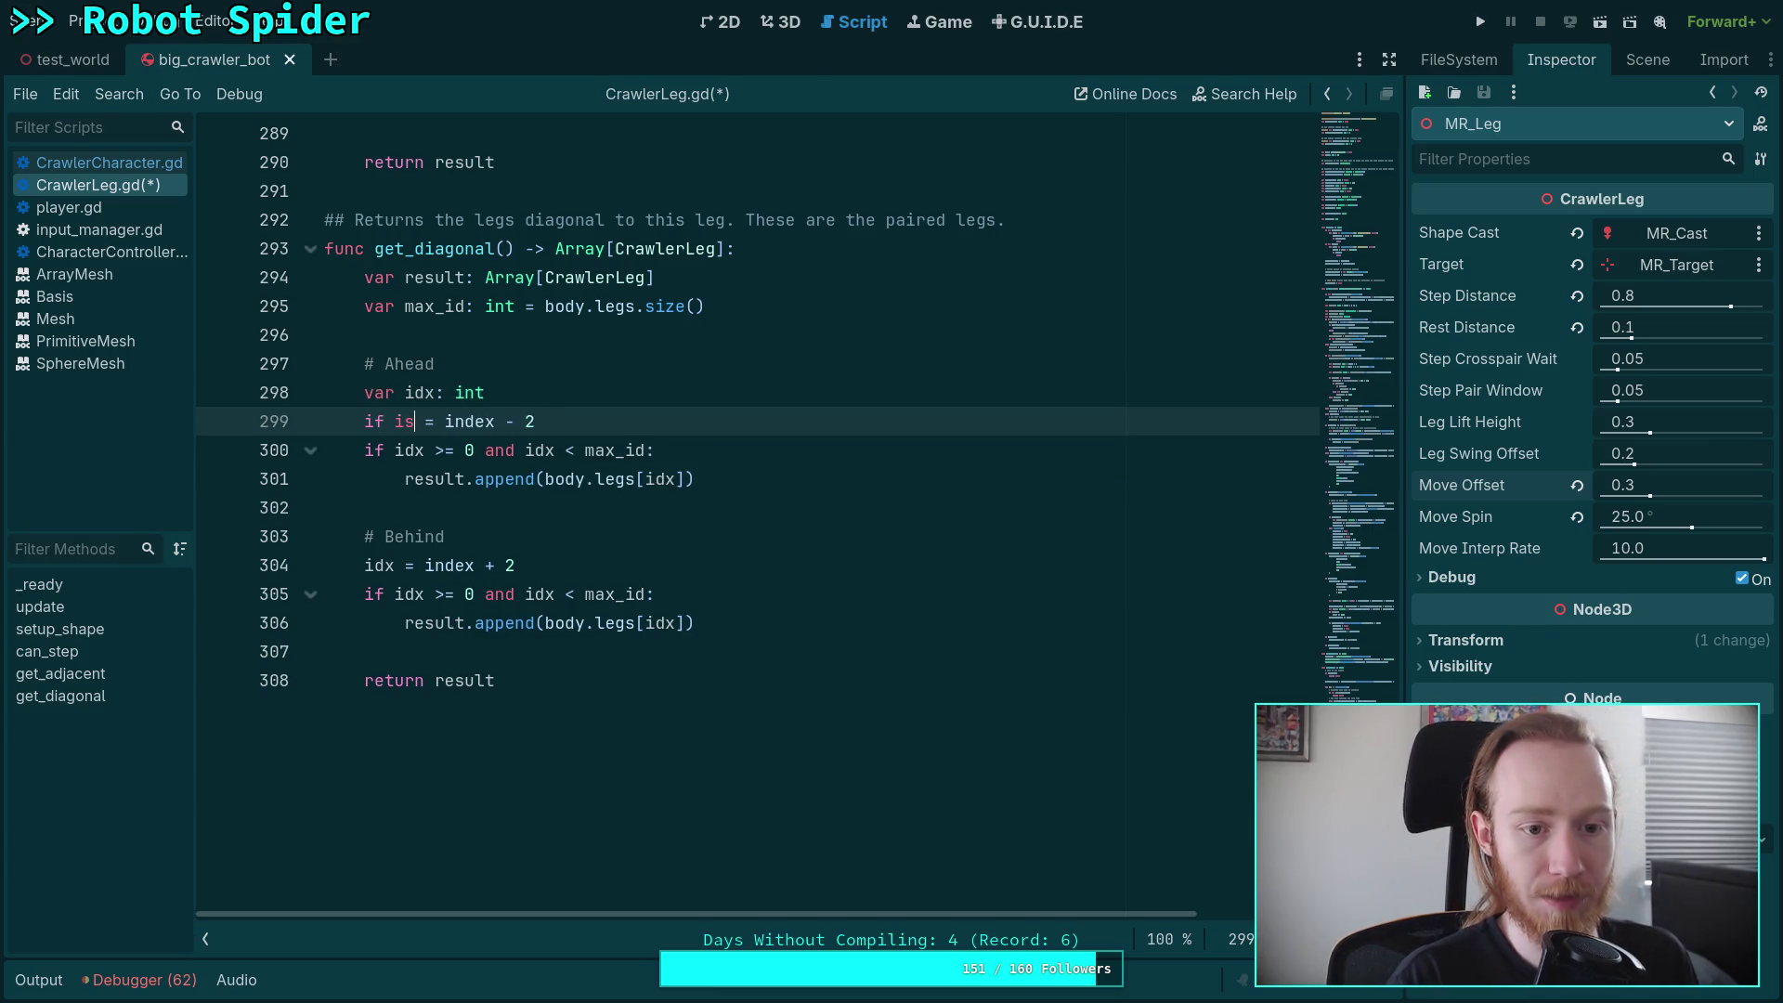
{"action": "type", "text": "t:"}
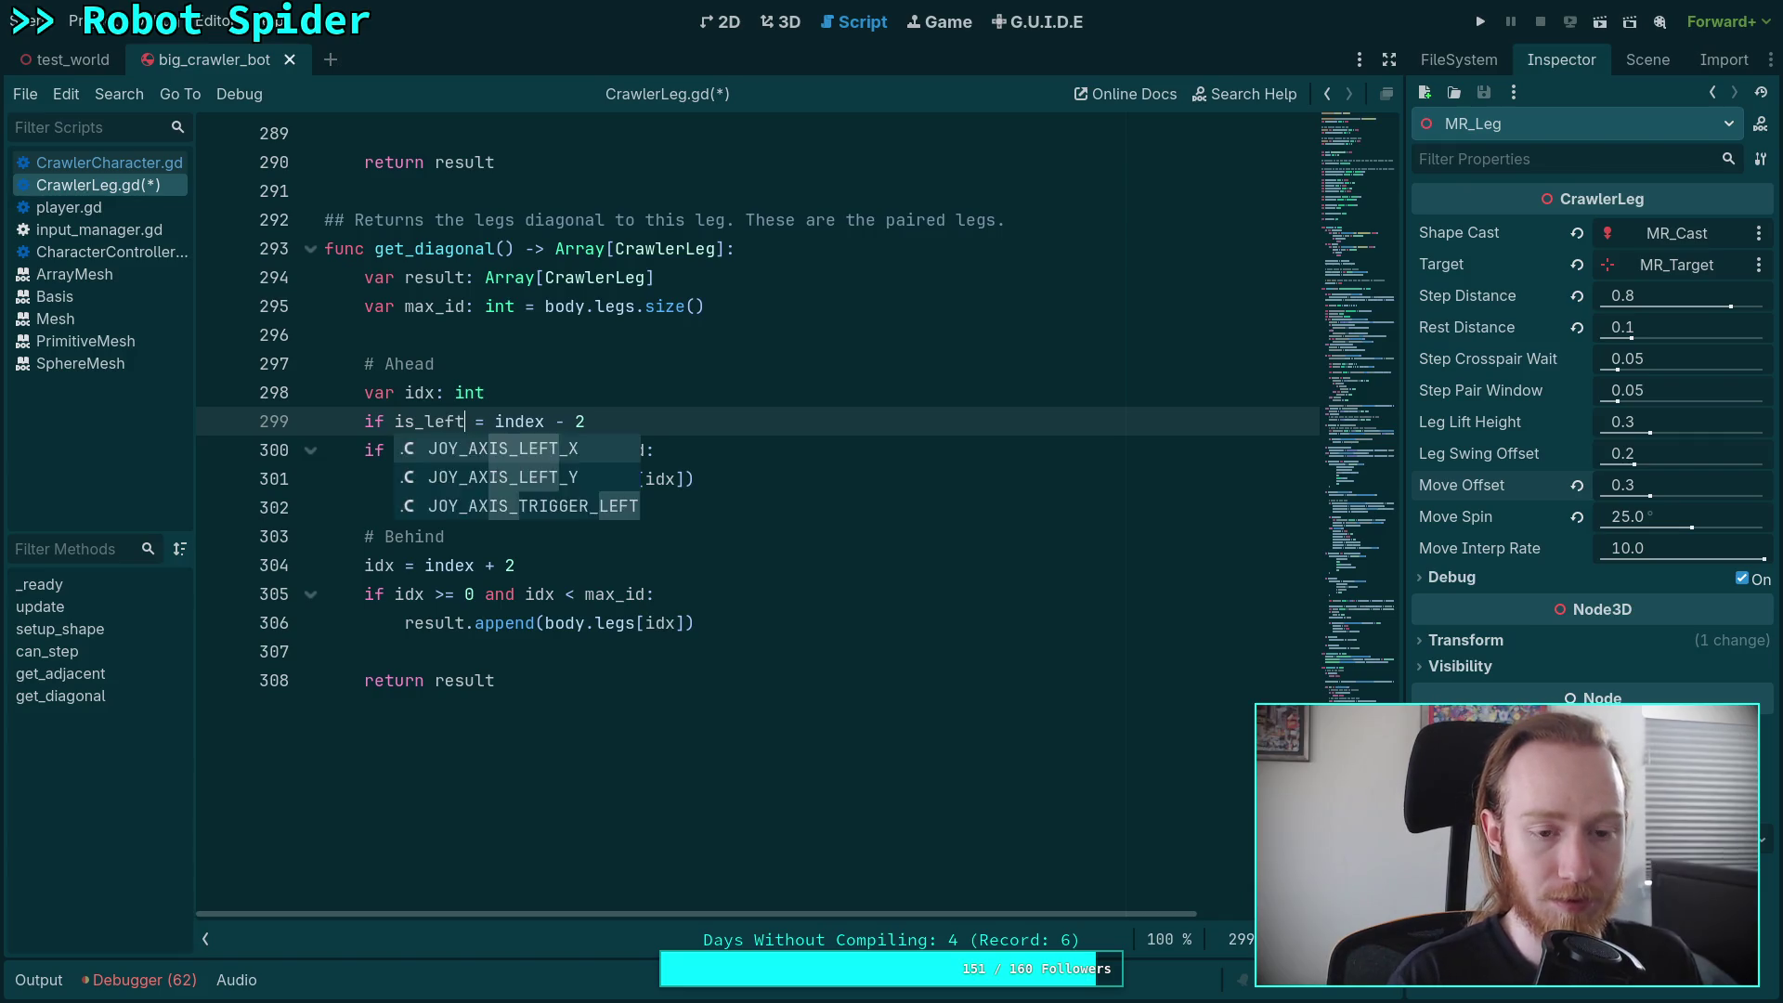
{"action": "key", "text": "Return"}
{"action": "left_click", "coordinate": [516, 392]}
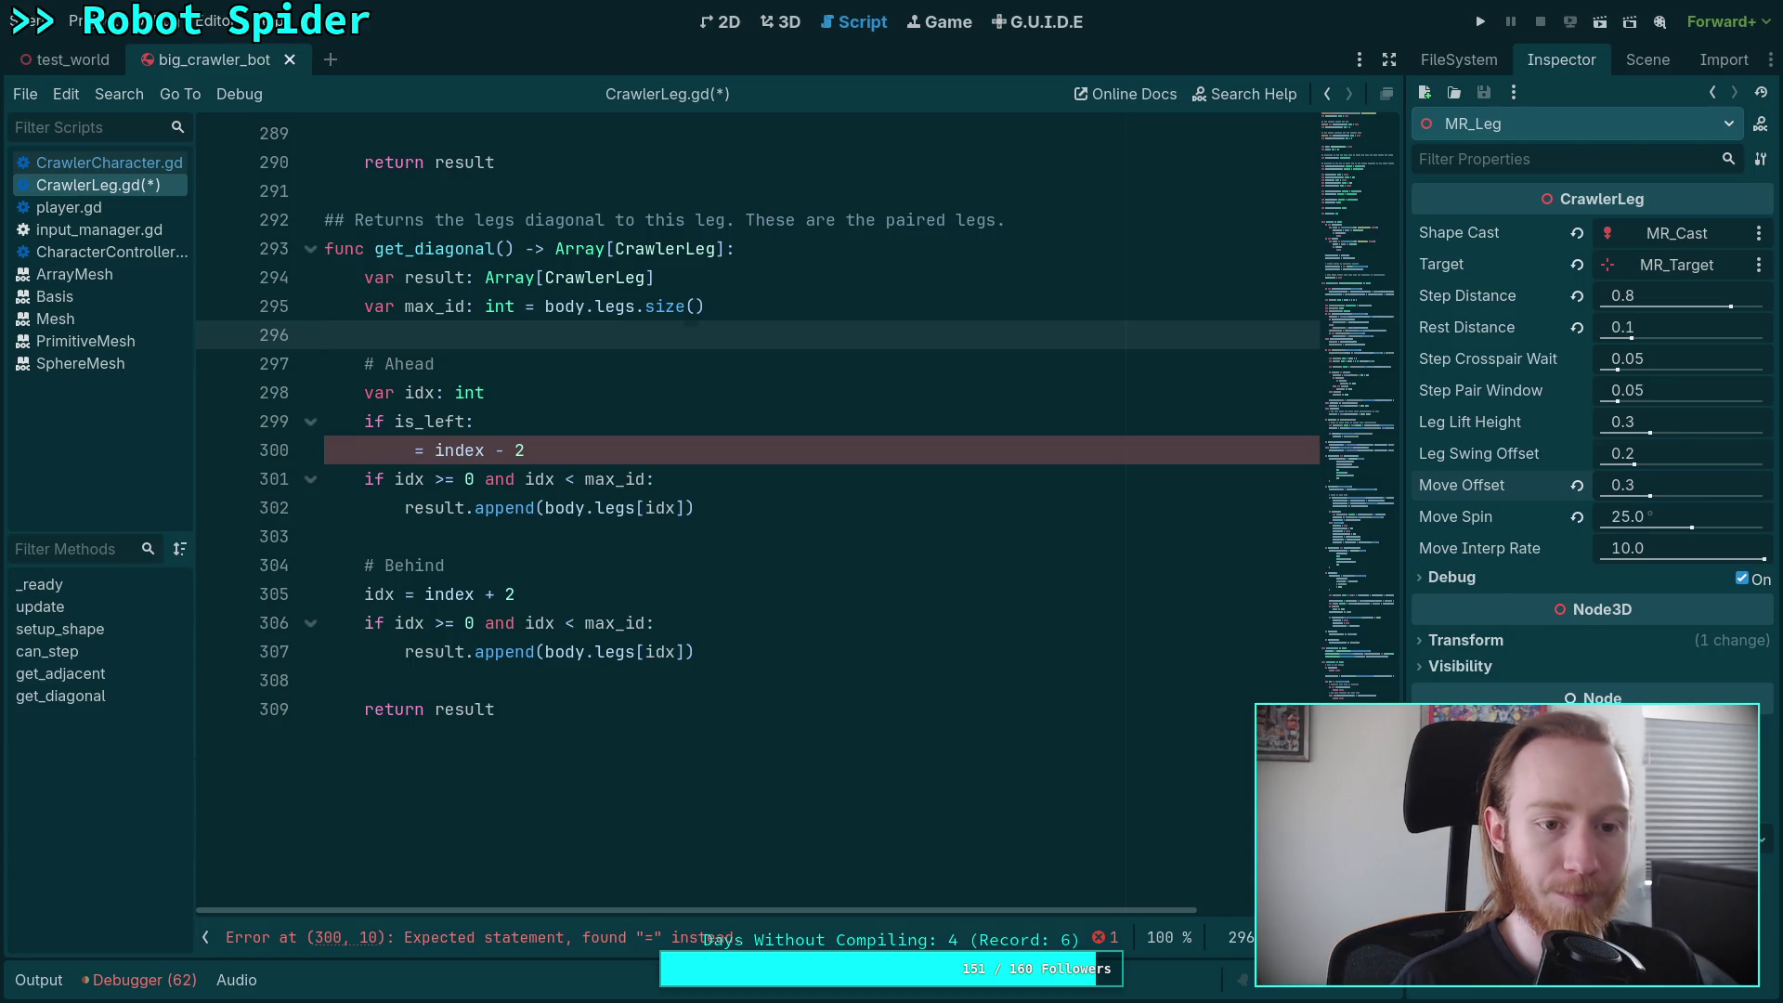
{"action": "key", "text": "Return"}
{"action": "type", "text": "var "}
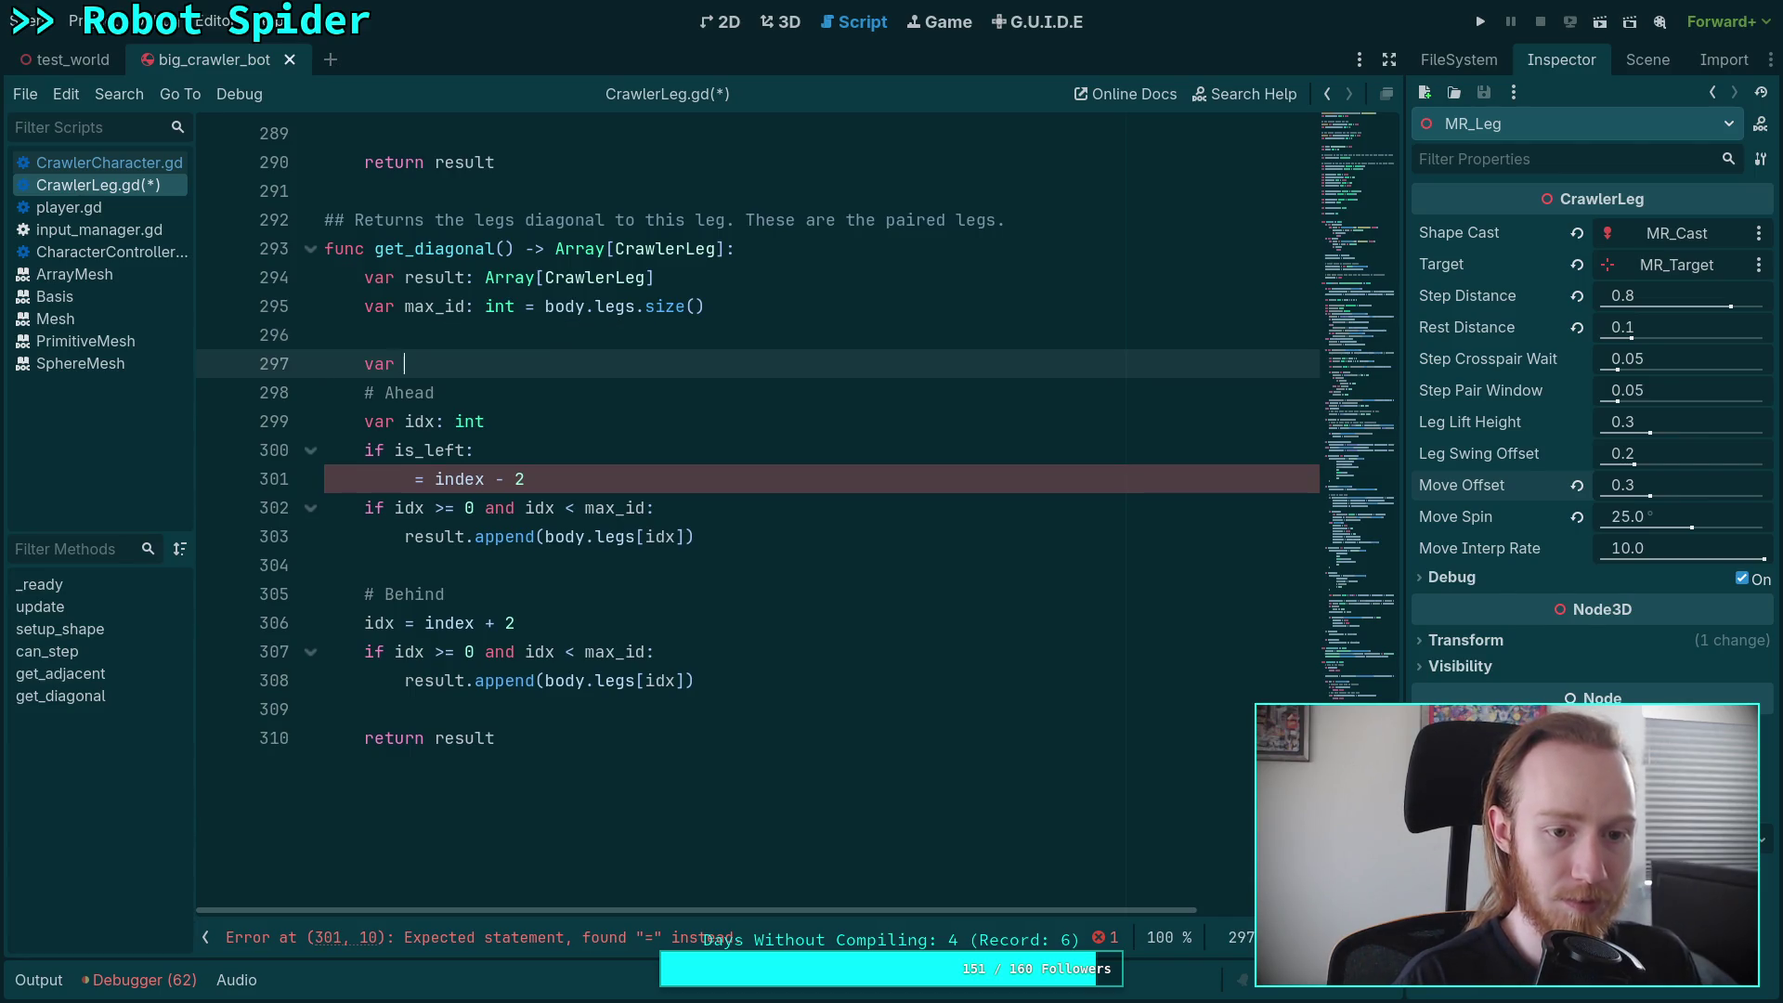
{"action": "type", "text": "is_left"}
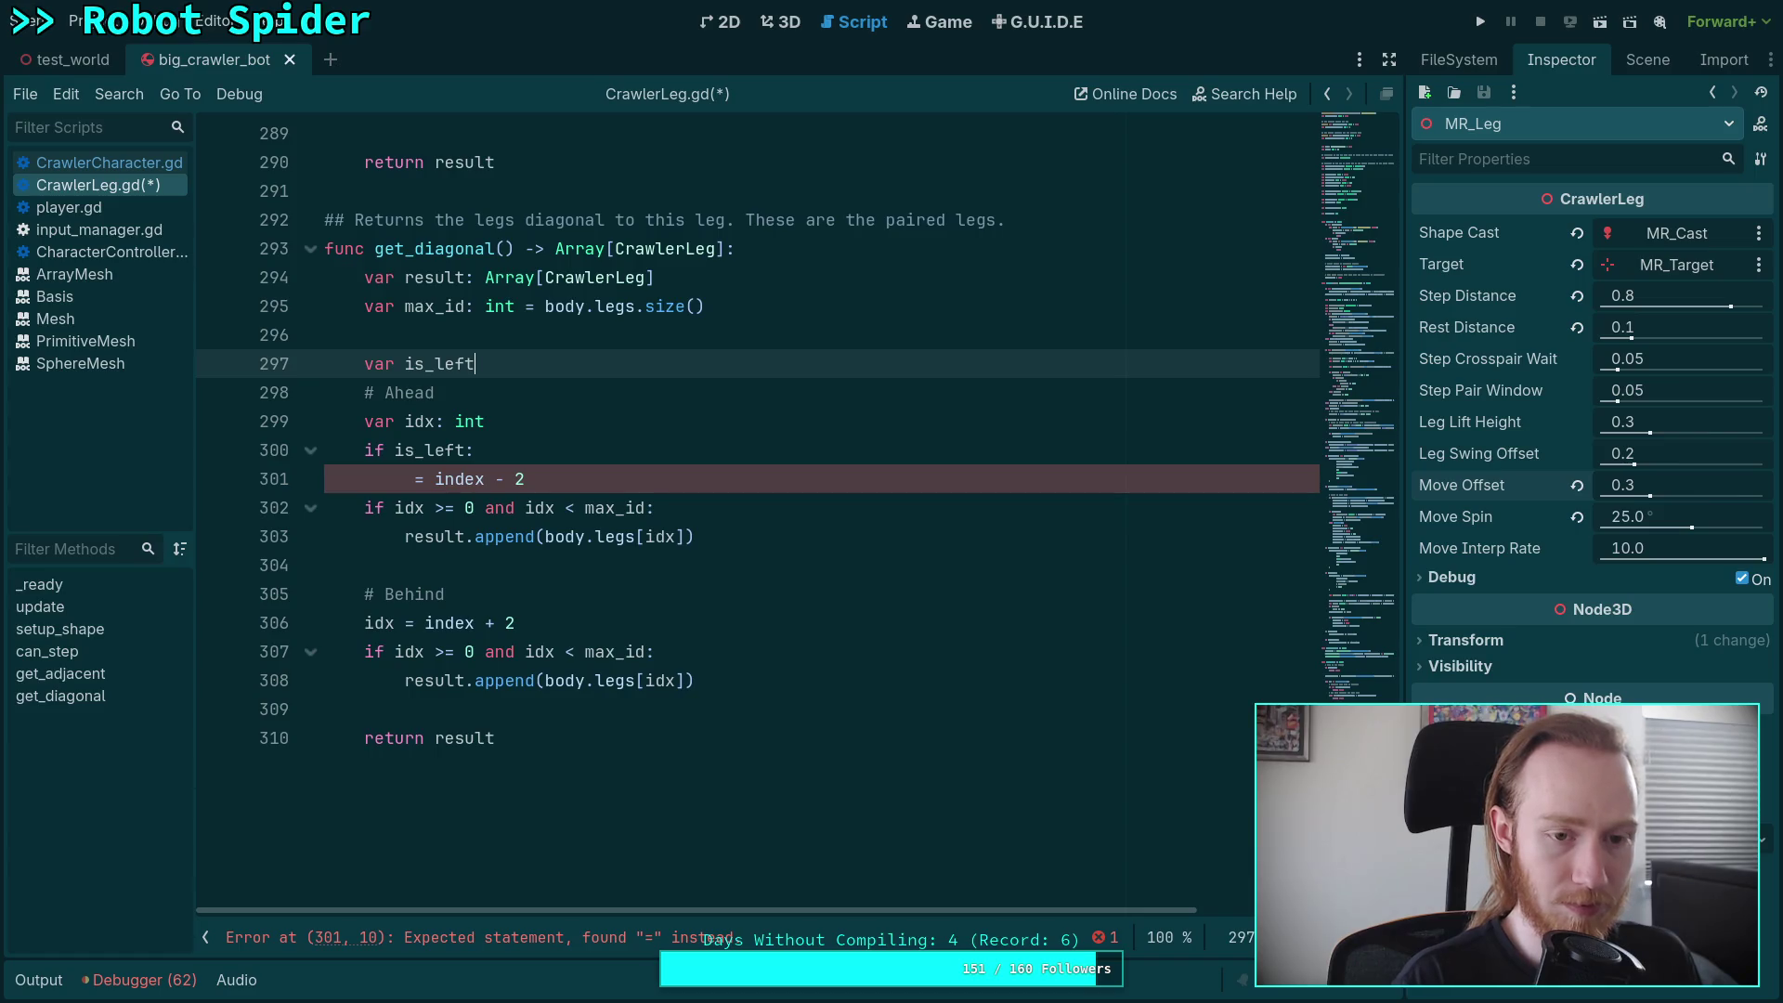
{"action": "type", "text": ": bool = "}
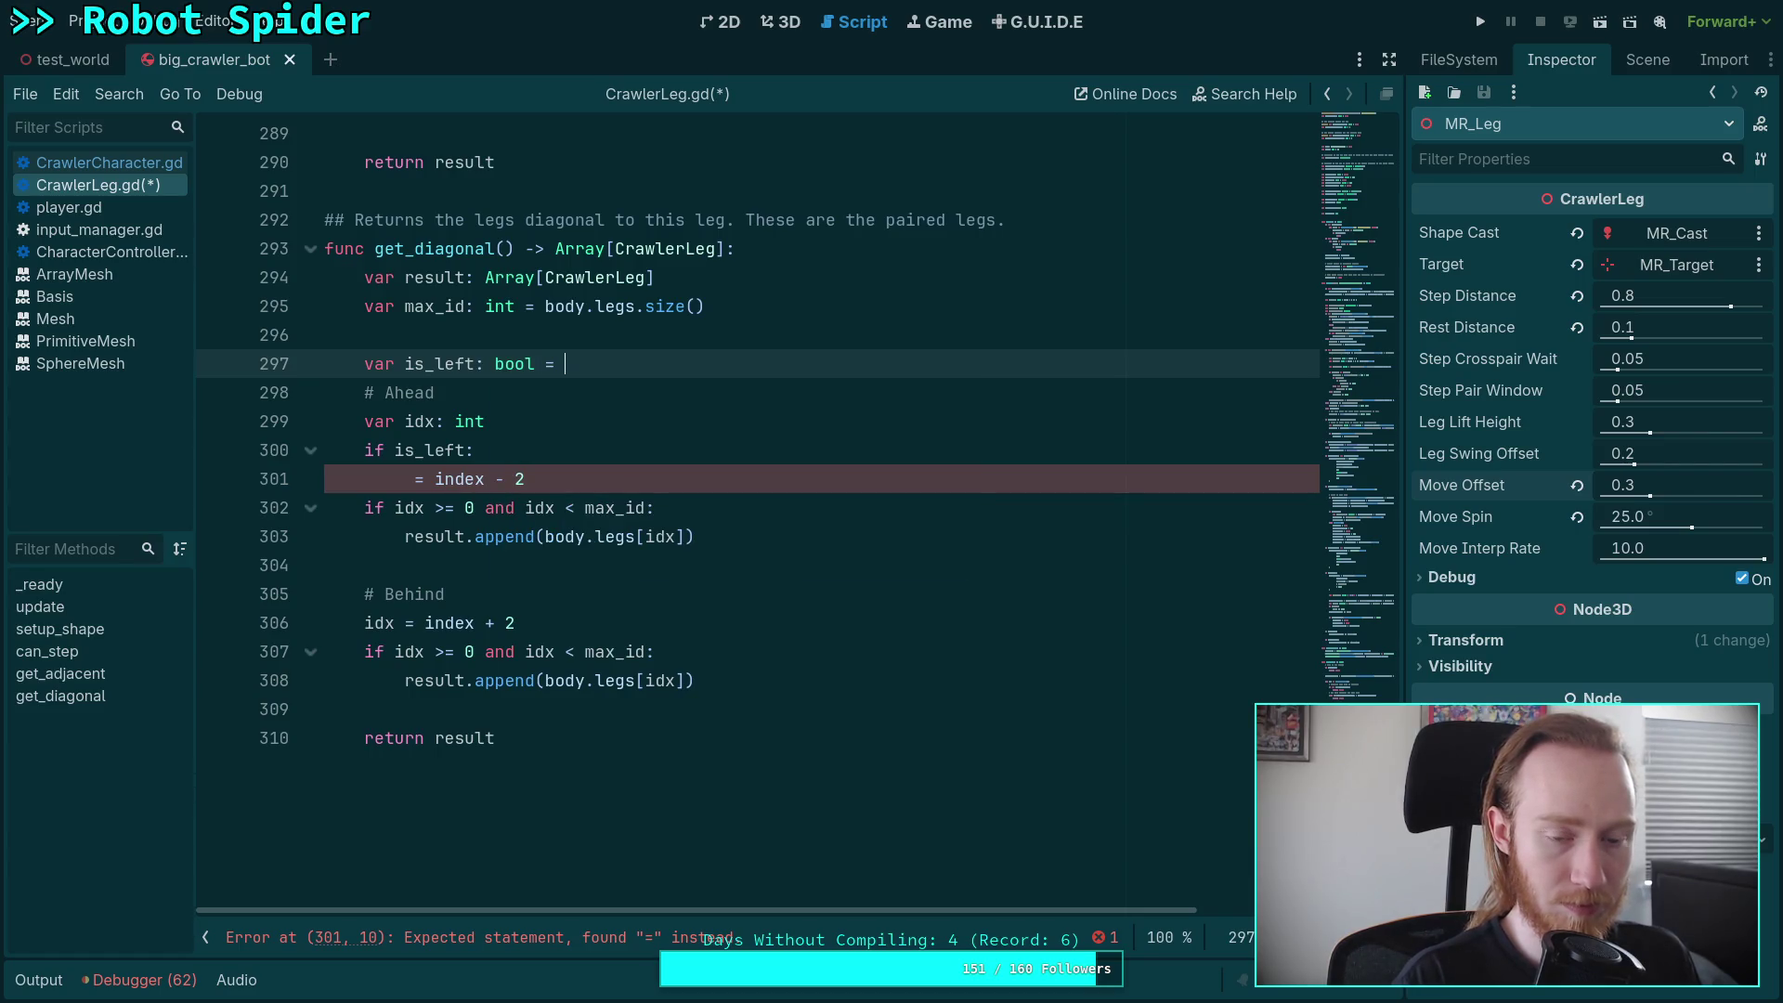
{"action": "type", "text": "index "}
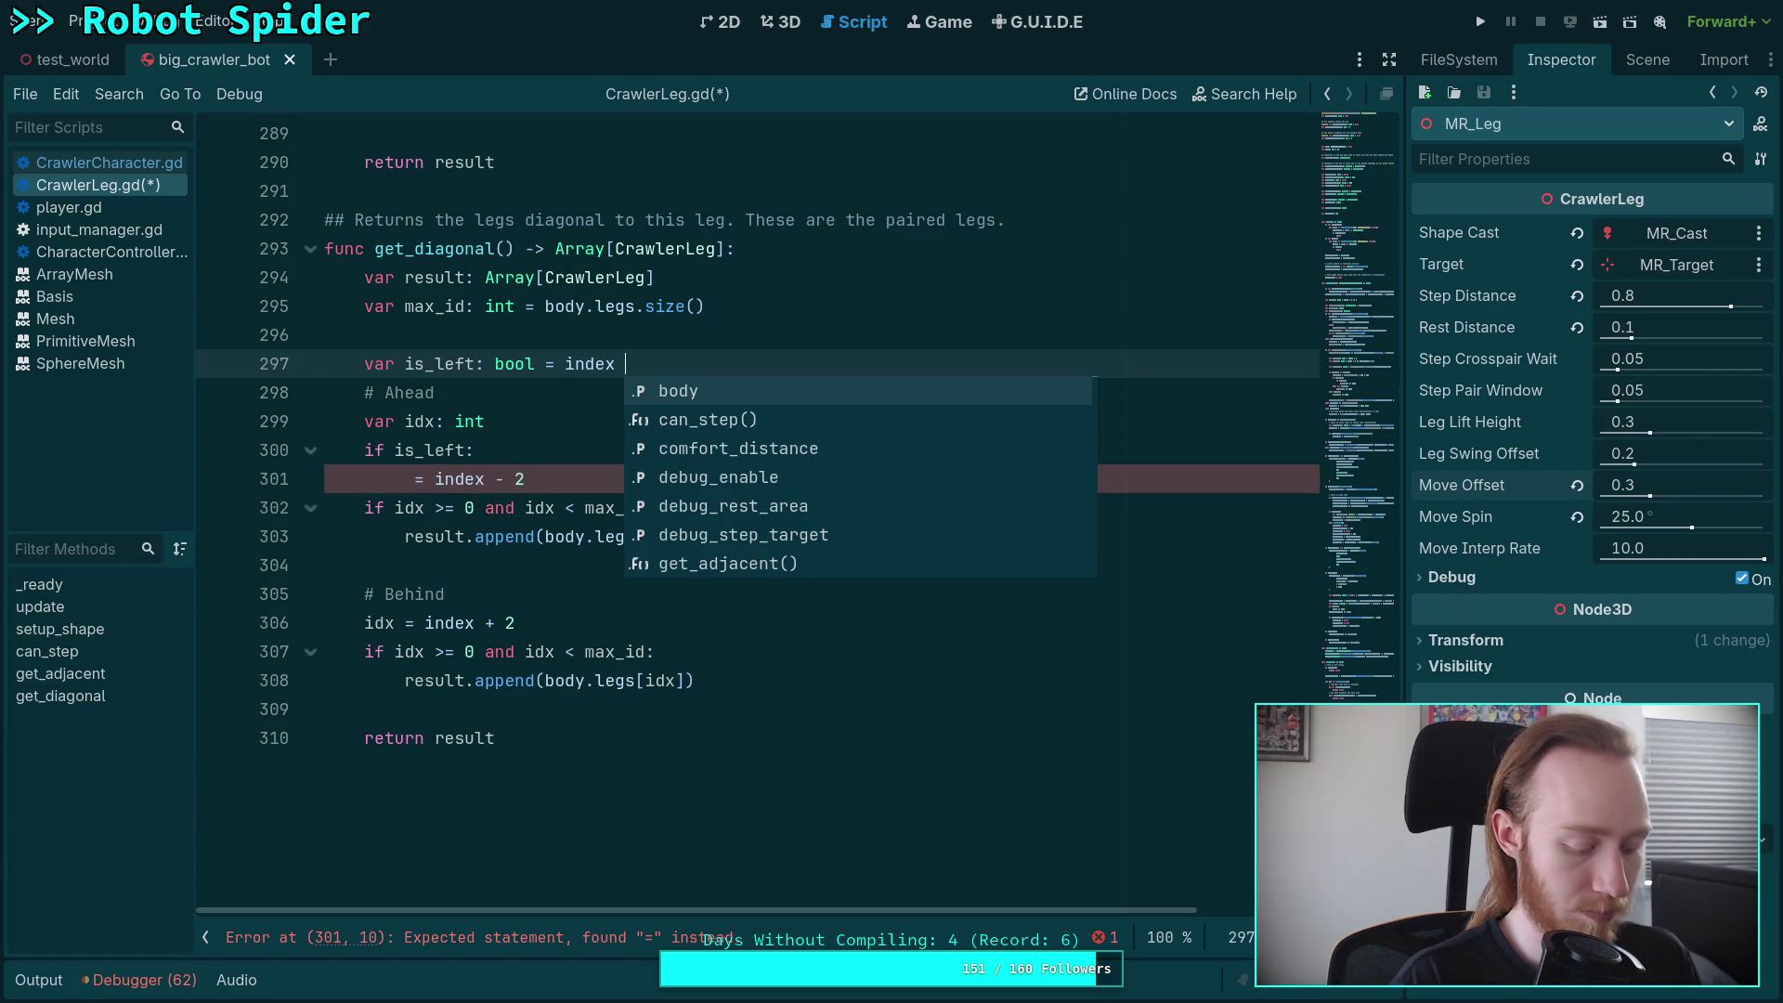
{"action": "type", "text": "% 2"}
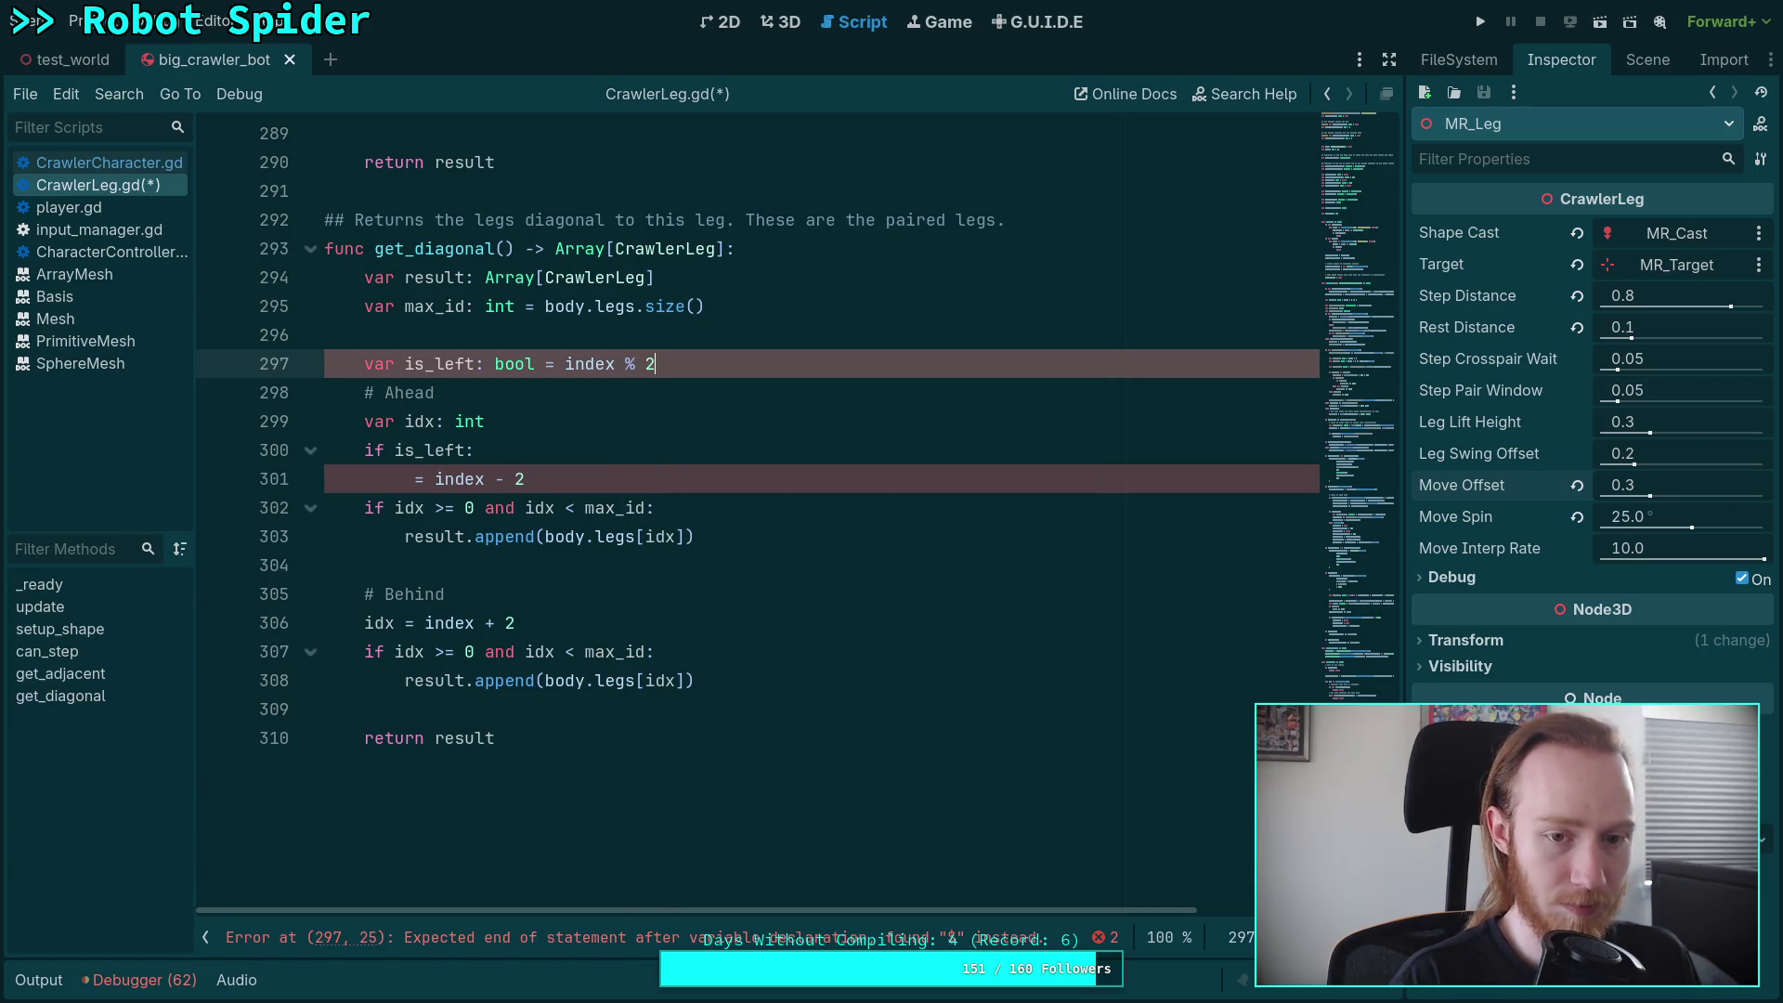
{"action": "type", "text": " == 0"}
{"action": "key", "text": "Return"}
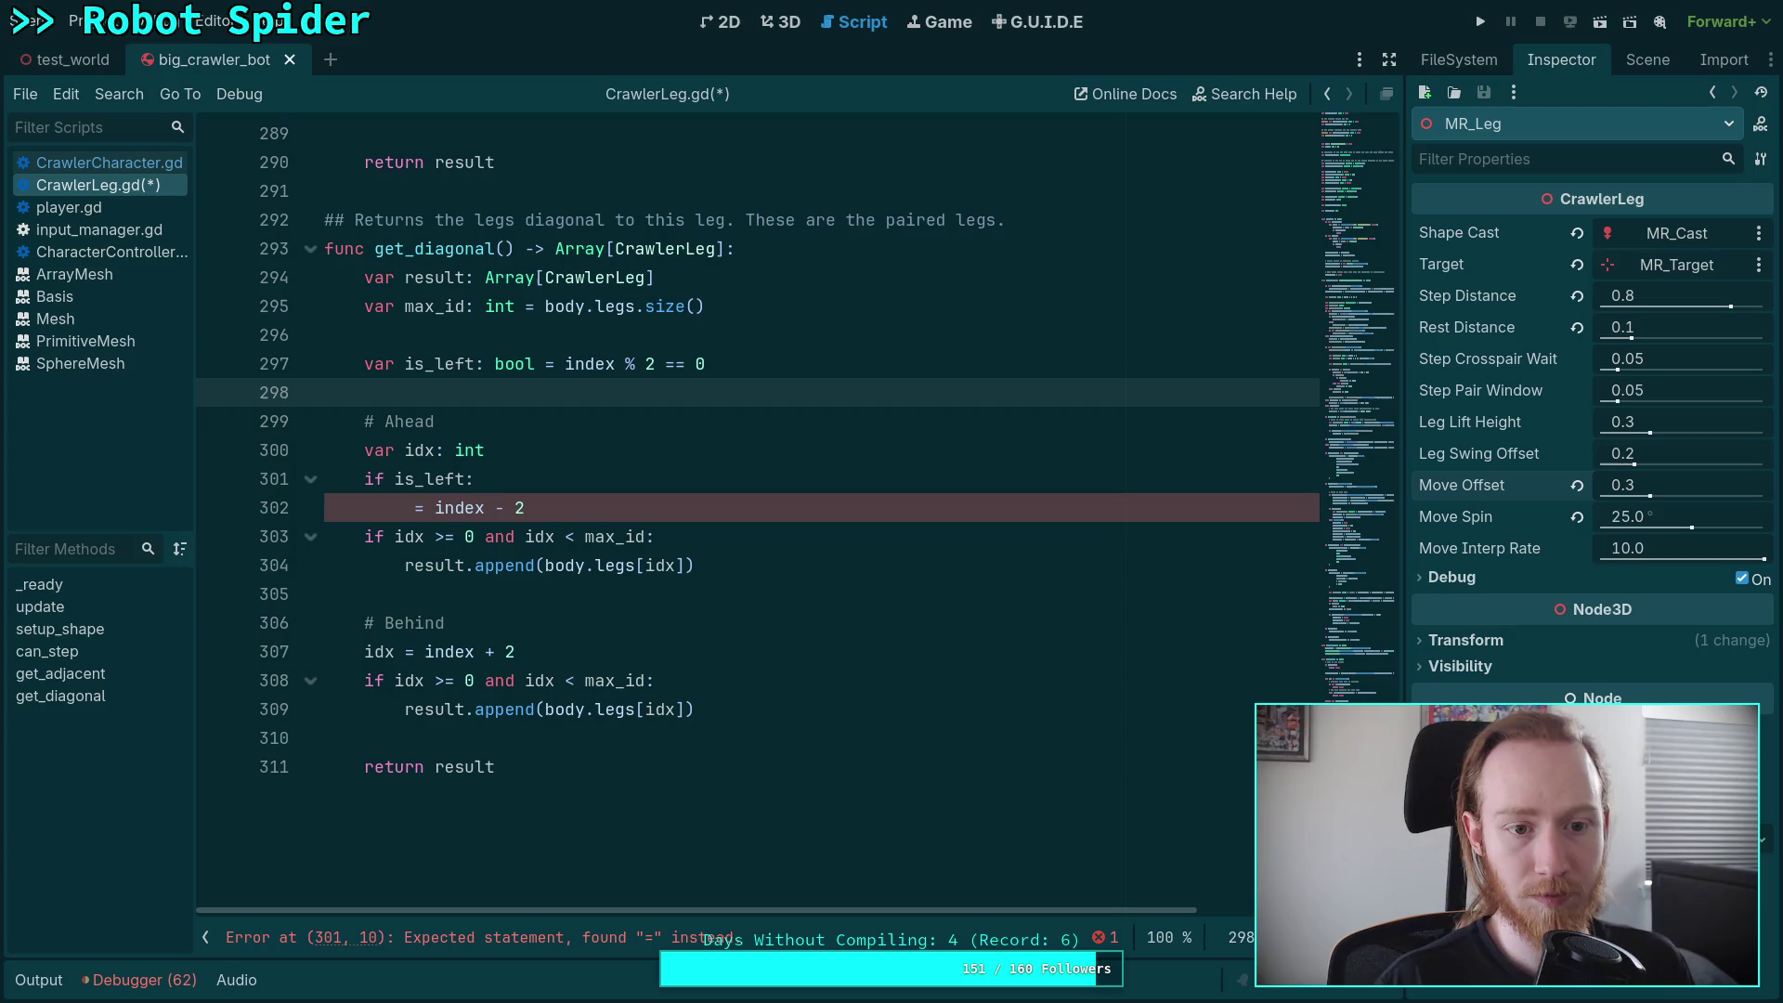
- Set idx = index - 1 in the ahead lookup, with an idx -= 1 branch and an else branch of idx -= 2
{"action": "left_click", "coordinate": [416, 505]}
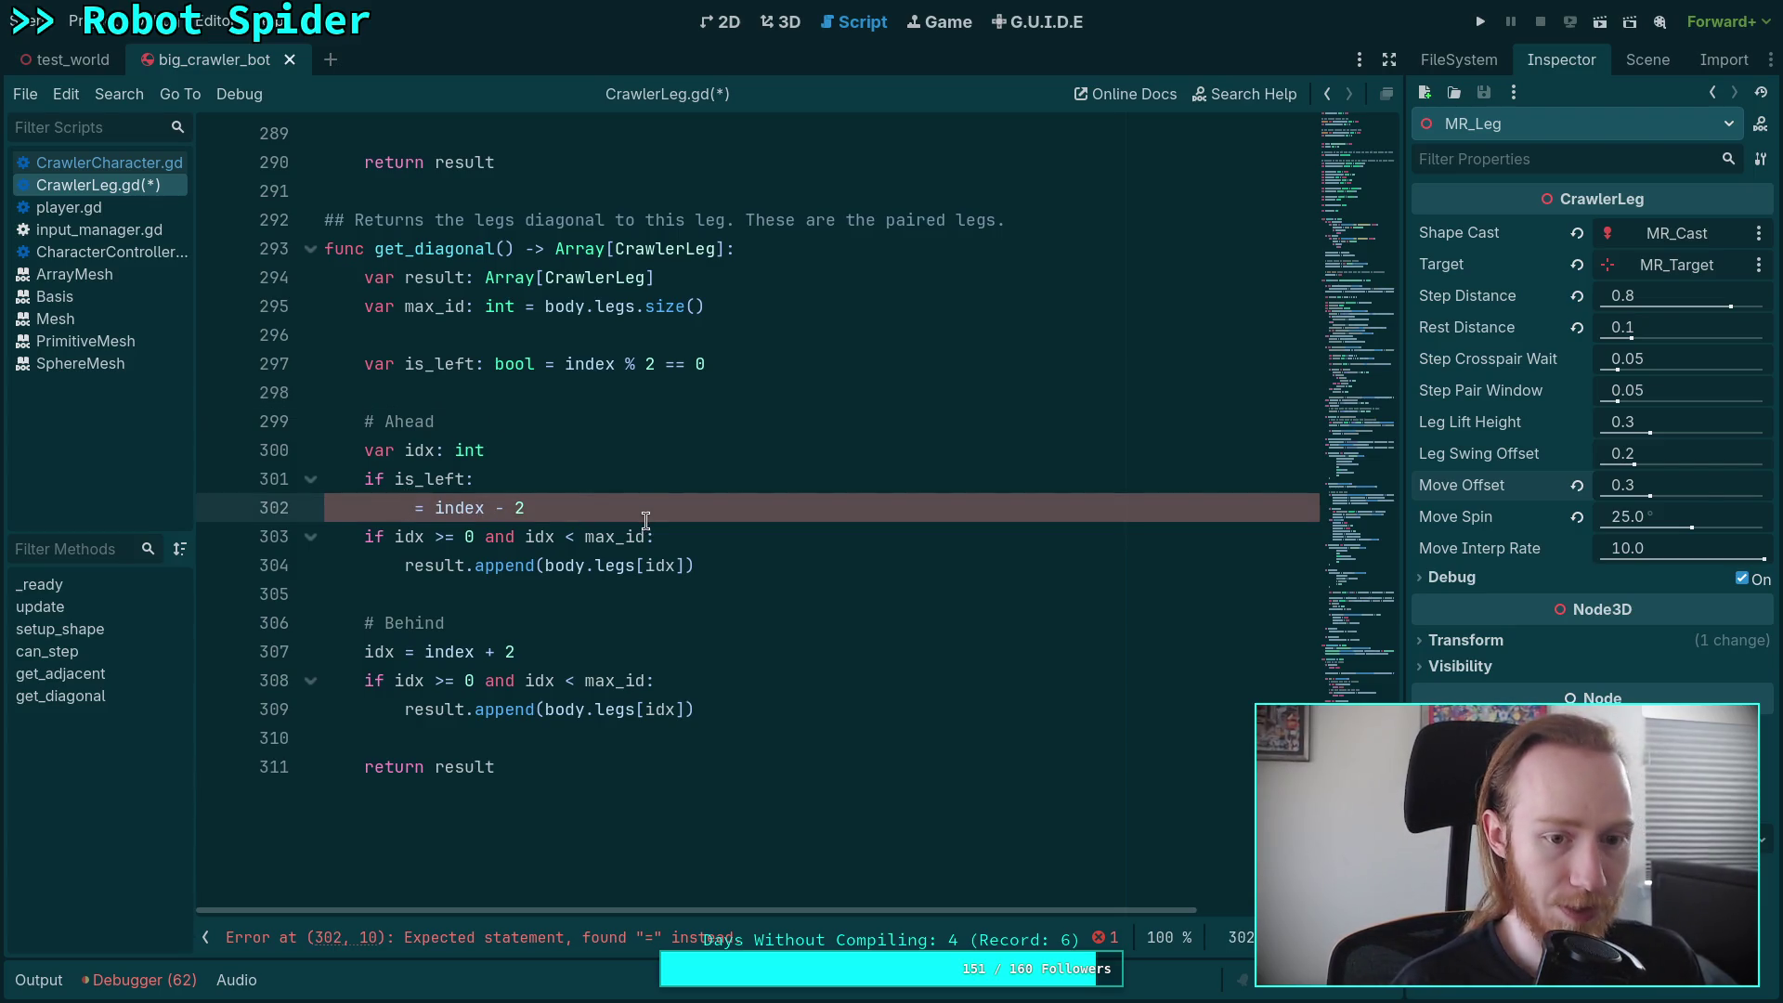
{"action": "type", "text": "idx"}
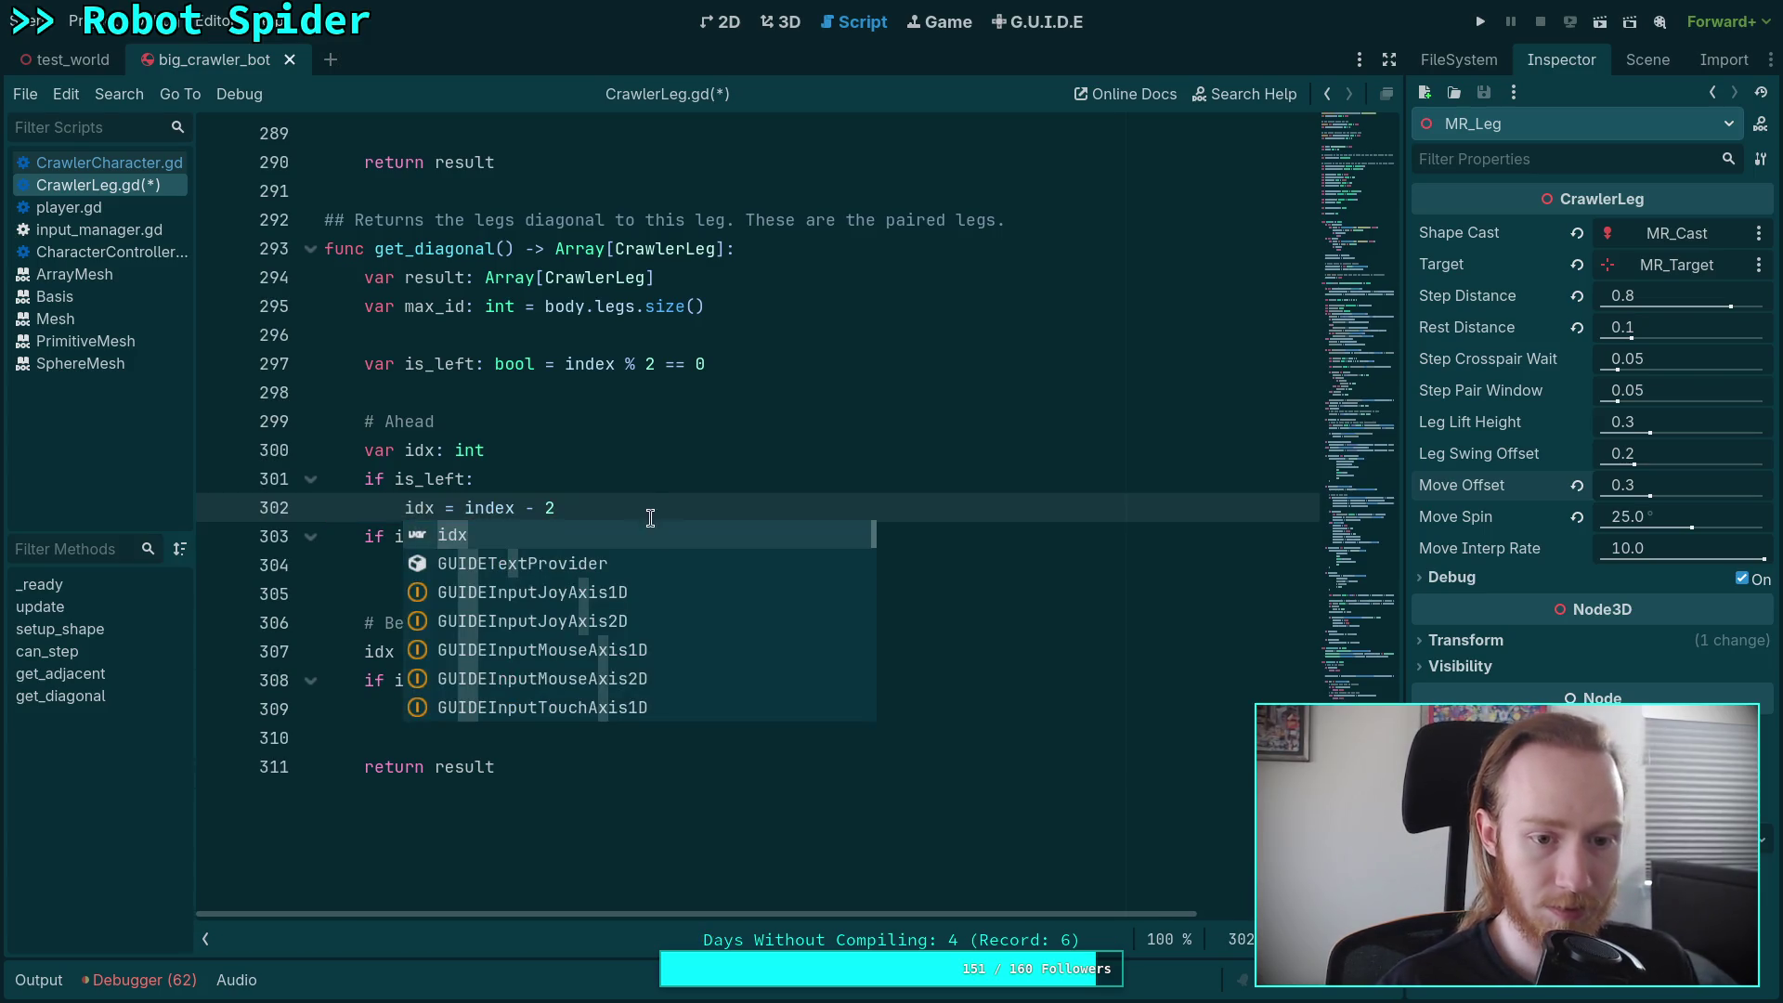
{"action": "left_click", "coordinate": [569, 452]}
{"action": "type", "text": "= index"}
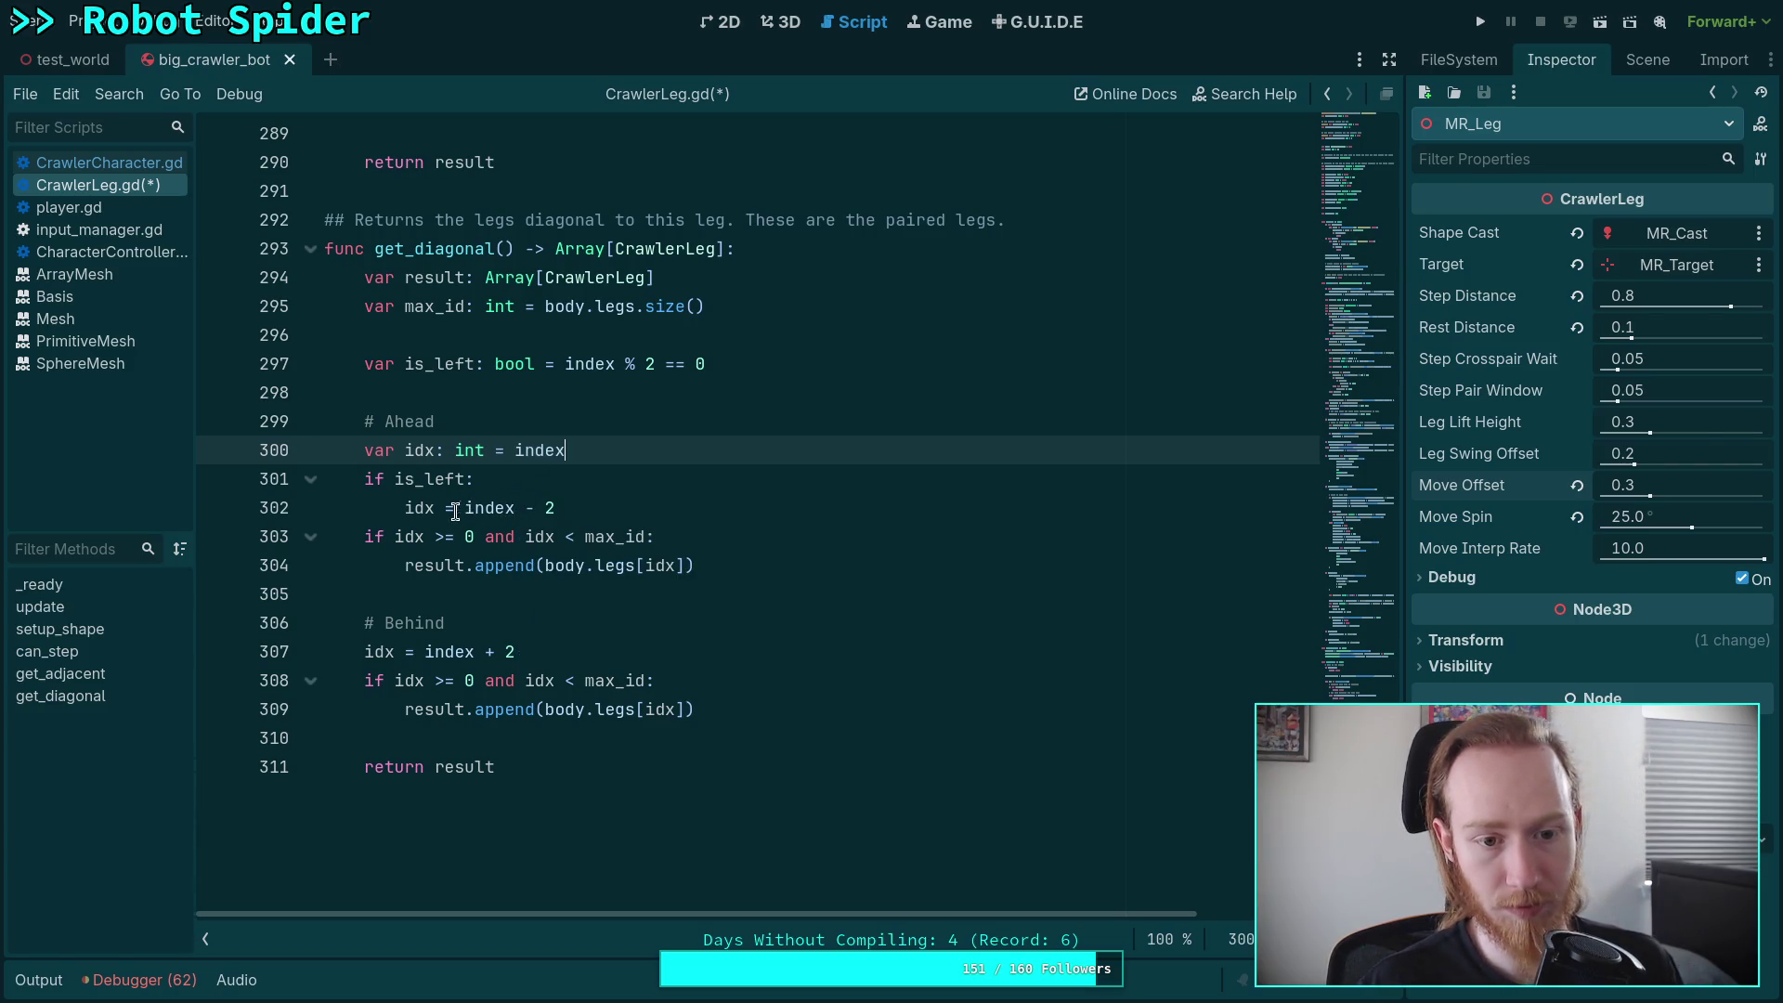
{"action": "mouse_move", "coordinate": [446, 508]}
{"action": "left_mouse_down"}
{"action": "mouse_move", "coordinate": [556, 507]}
{"action": "mouse_move", "coordinate": [540, 508]}
{"action": "left_mouse_up"}
{"action": "type", "text": "-= 1"}
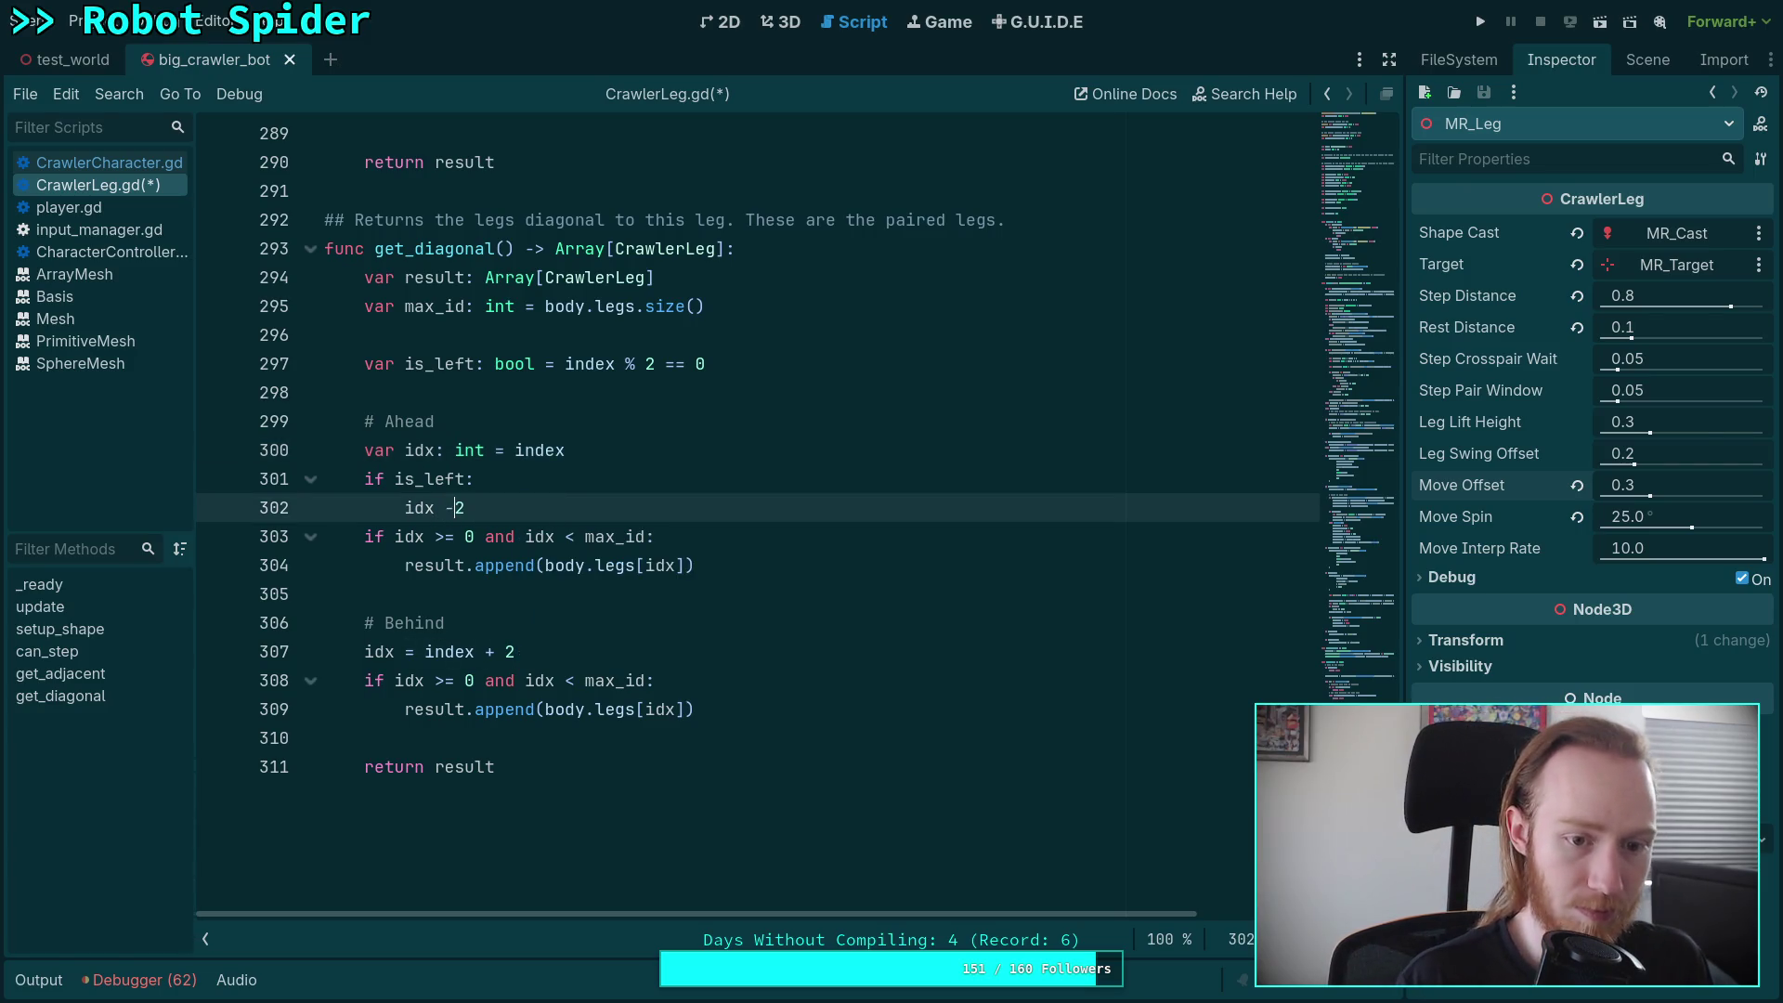
{"action": "left_click", "coordinate": [324, 536]}
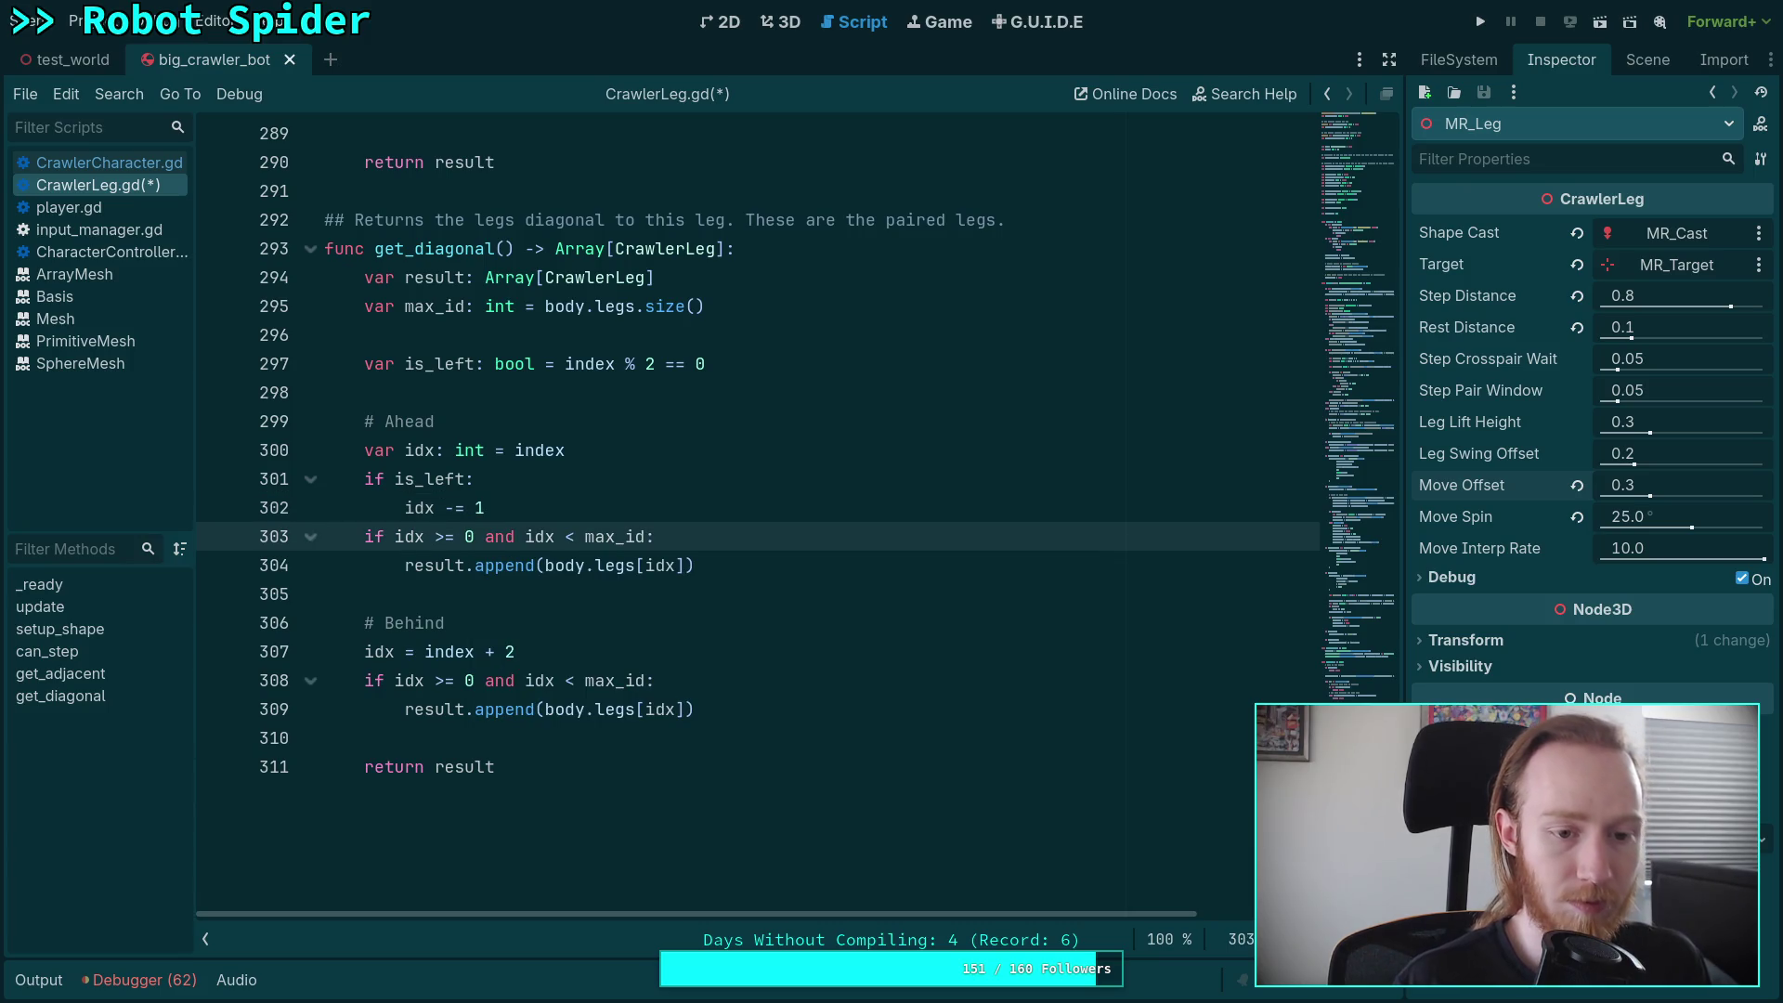
{"action": "key", "text": "Return"}
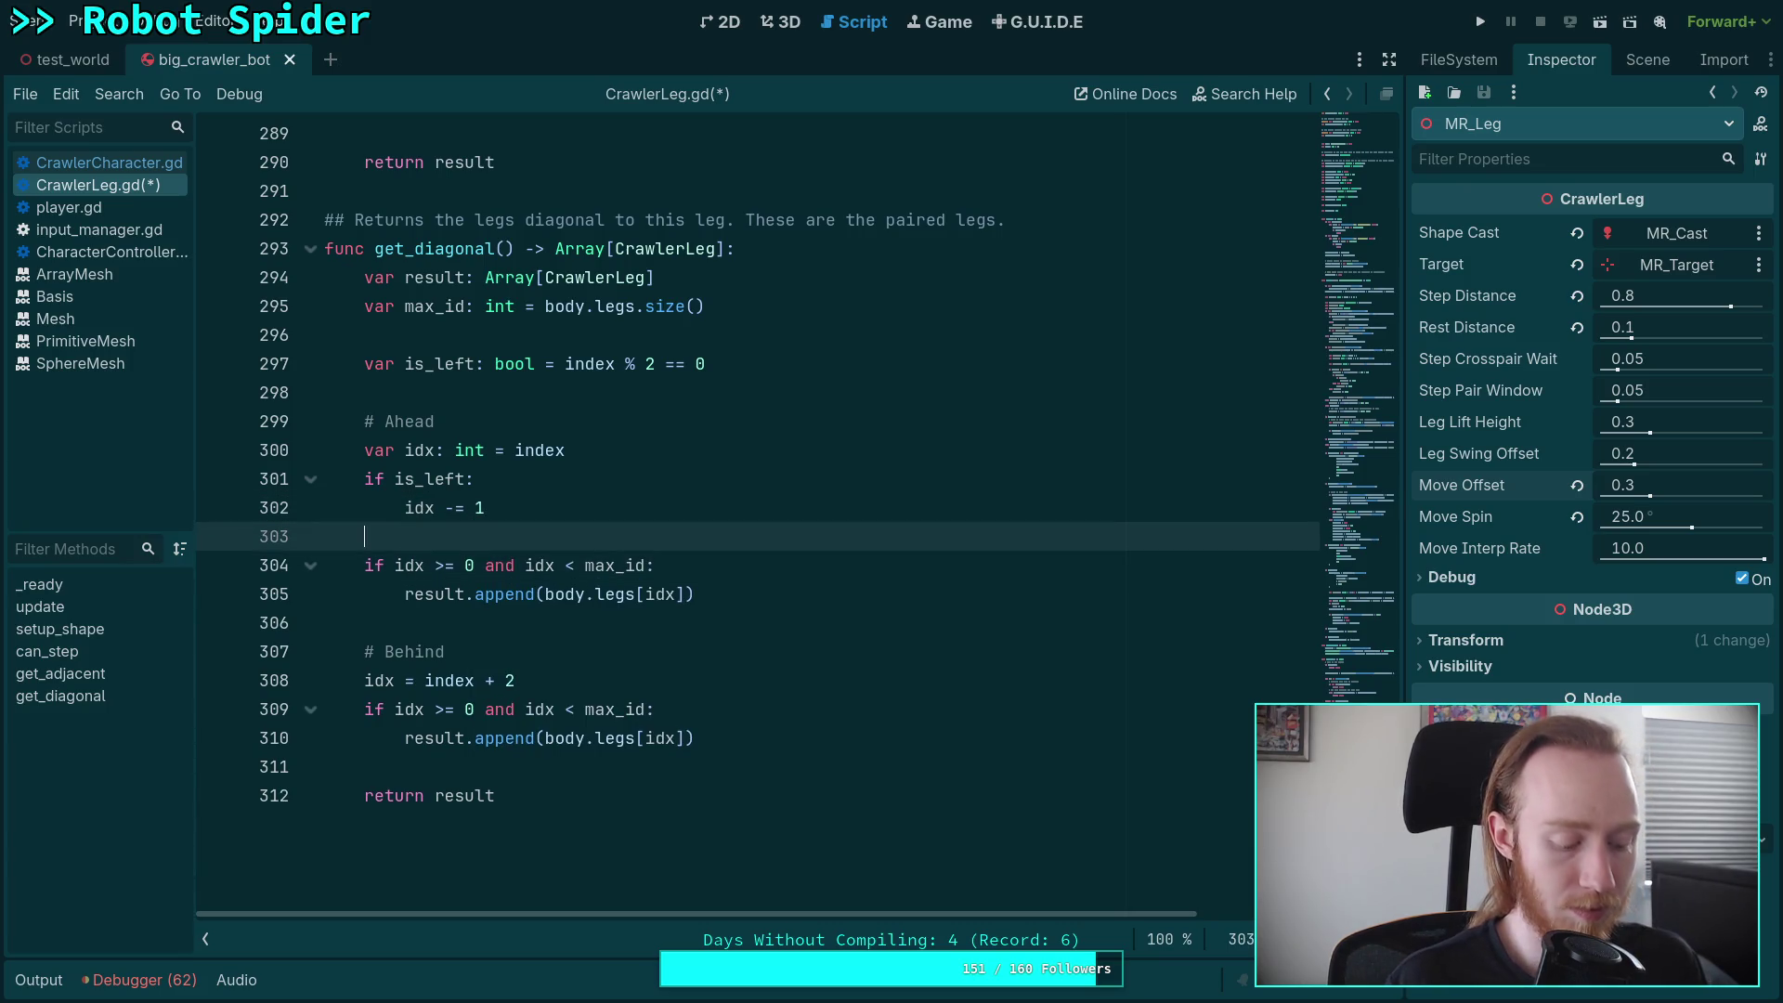
{"action": "type", "text": "else:"}
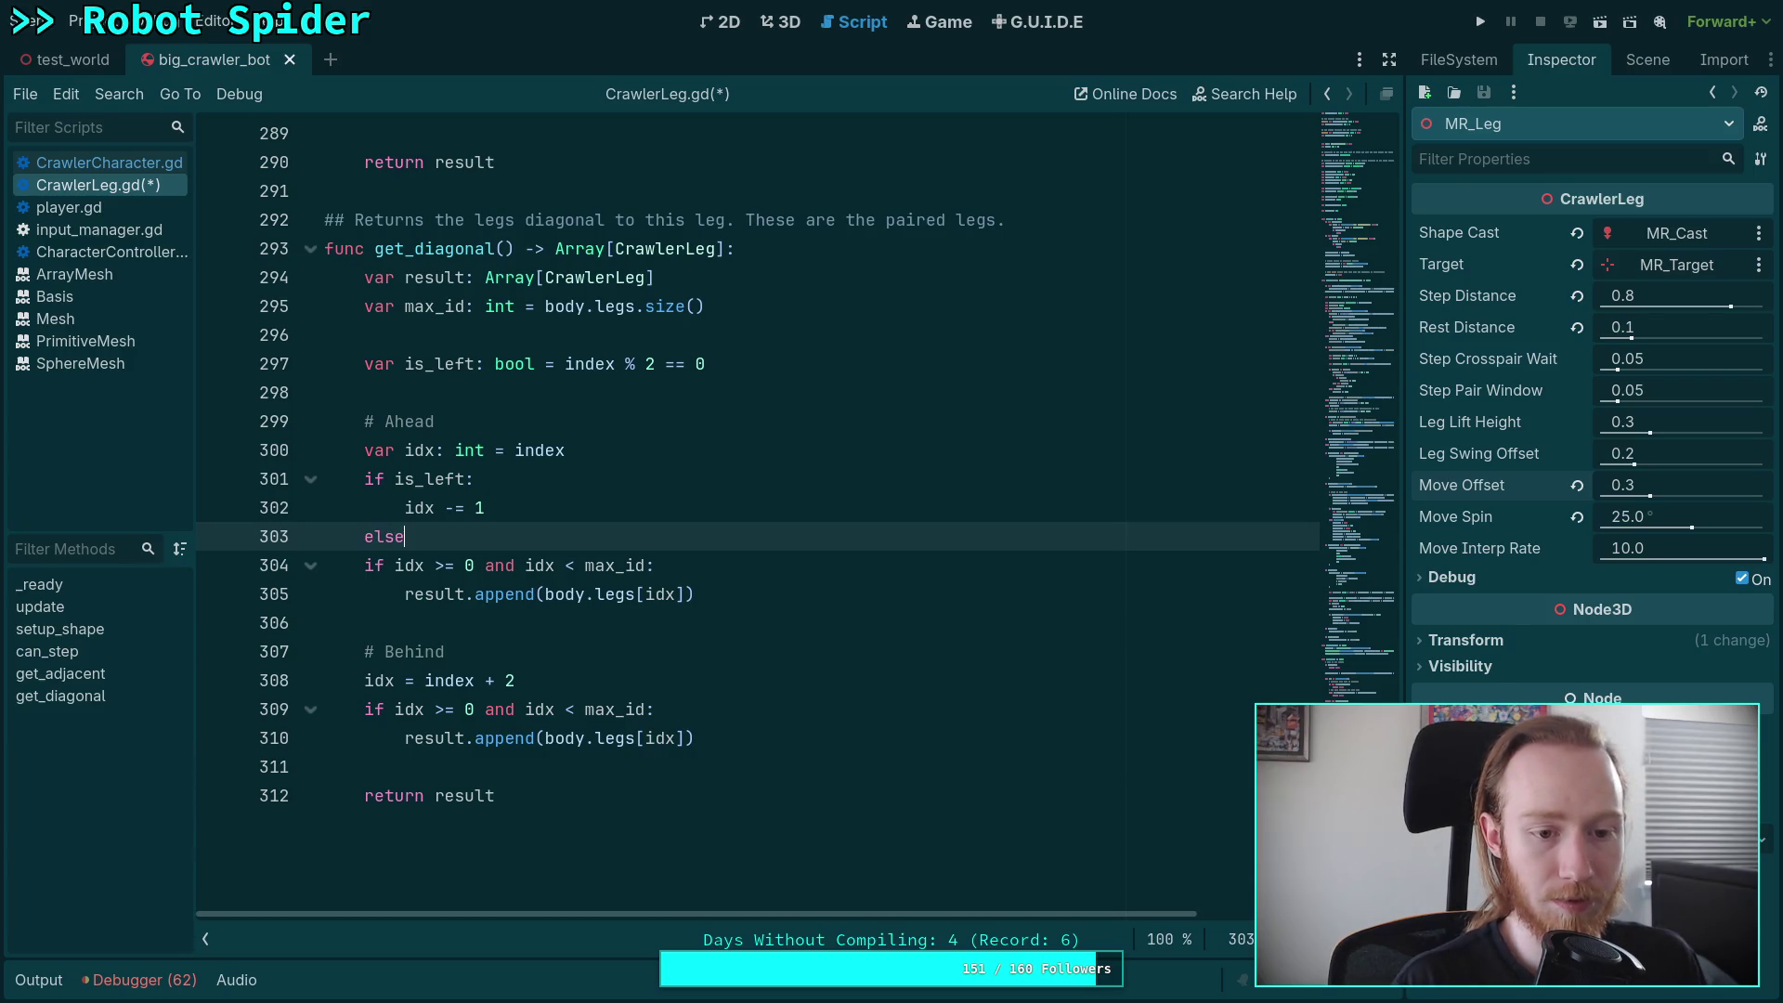
{"action": "key", "text": "Return"}
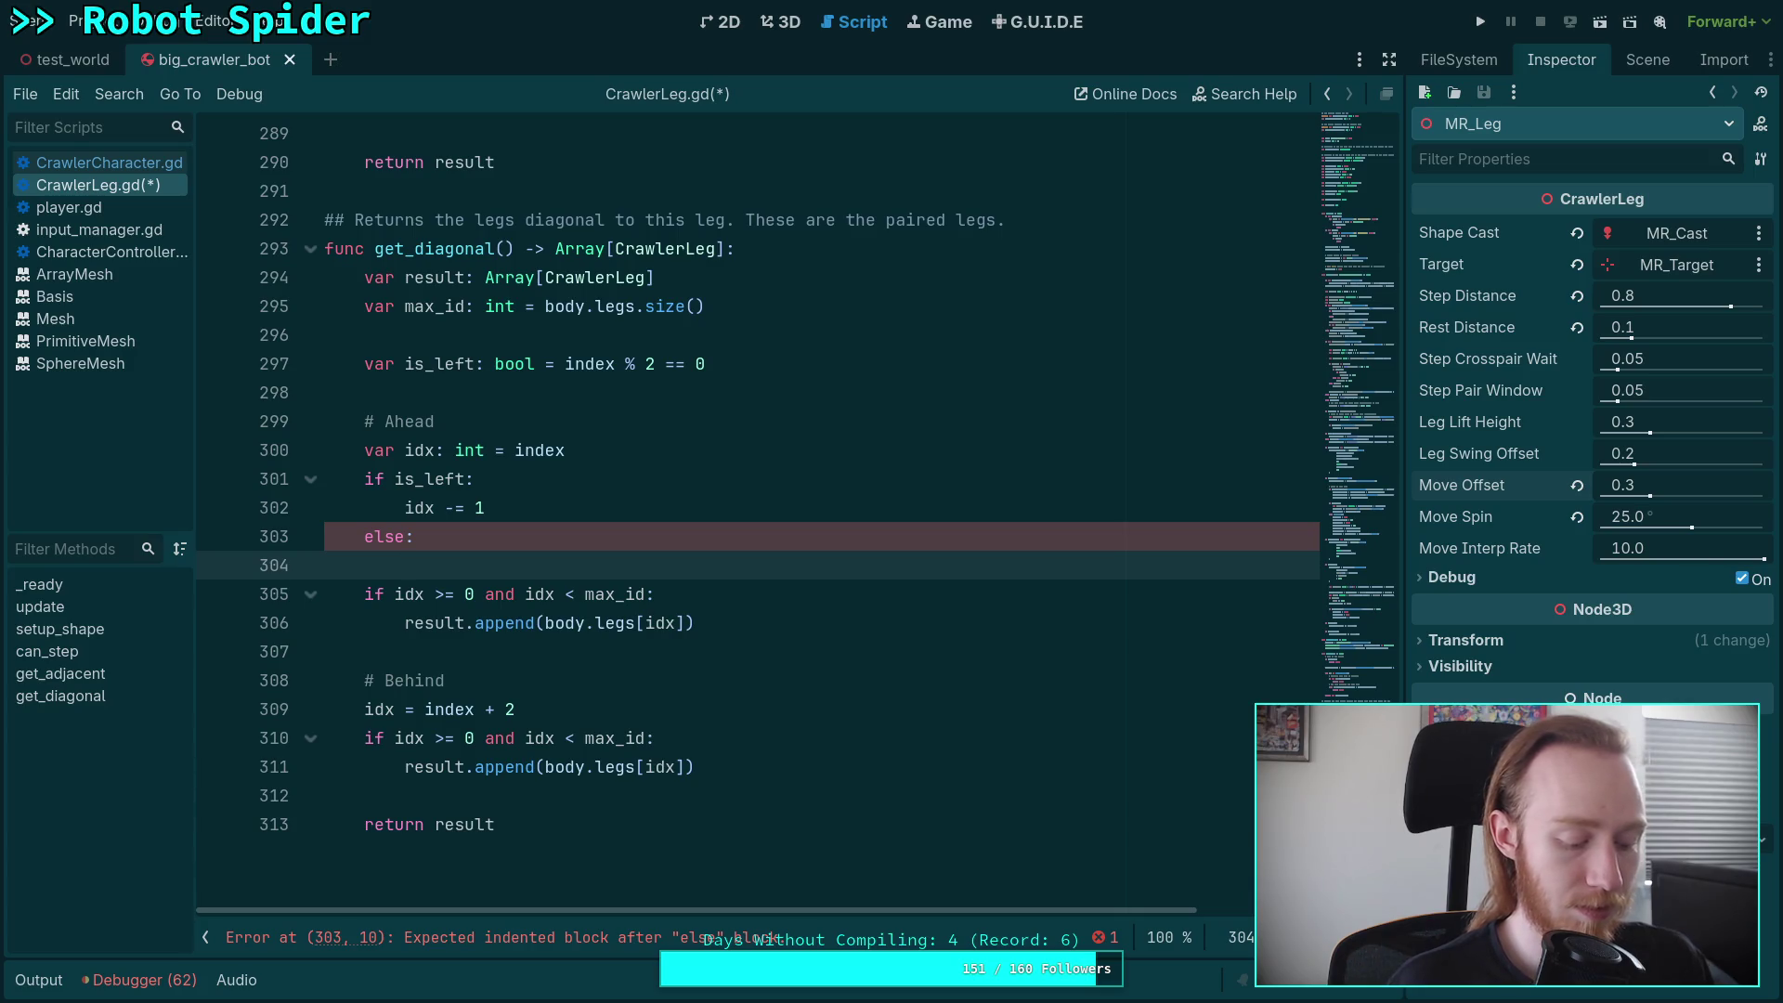
{"action": "type", "text": "id"}
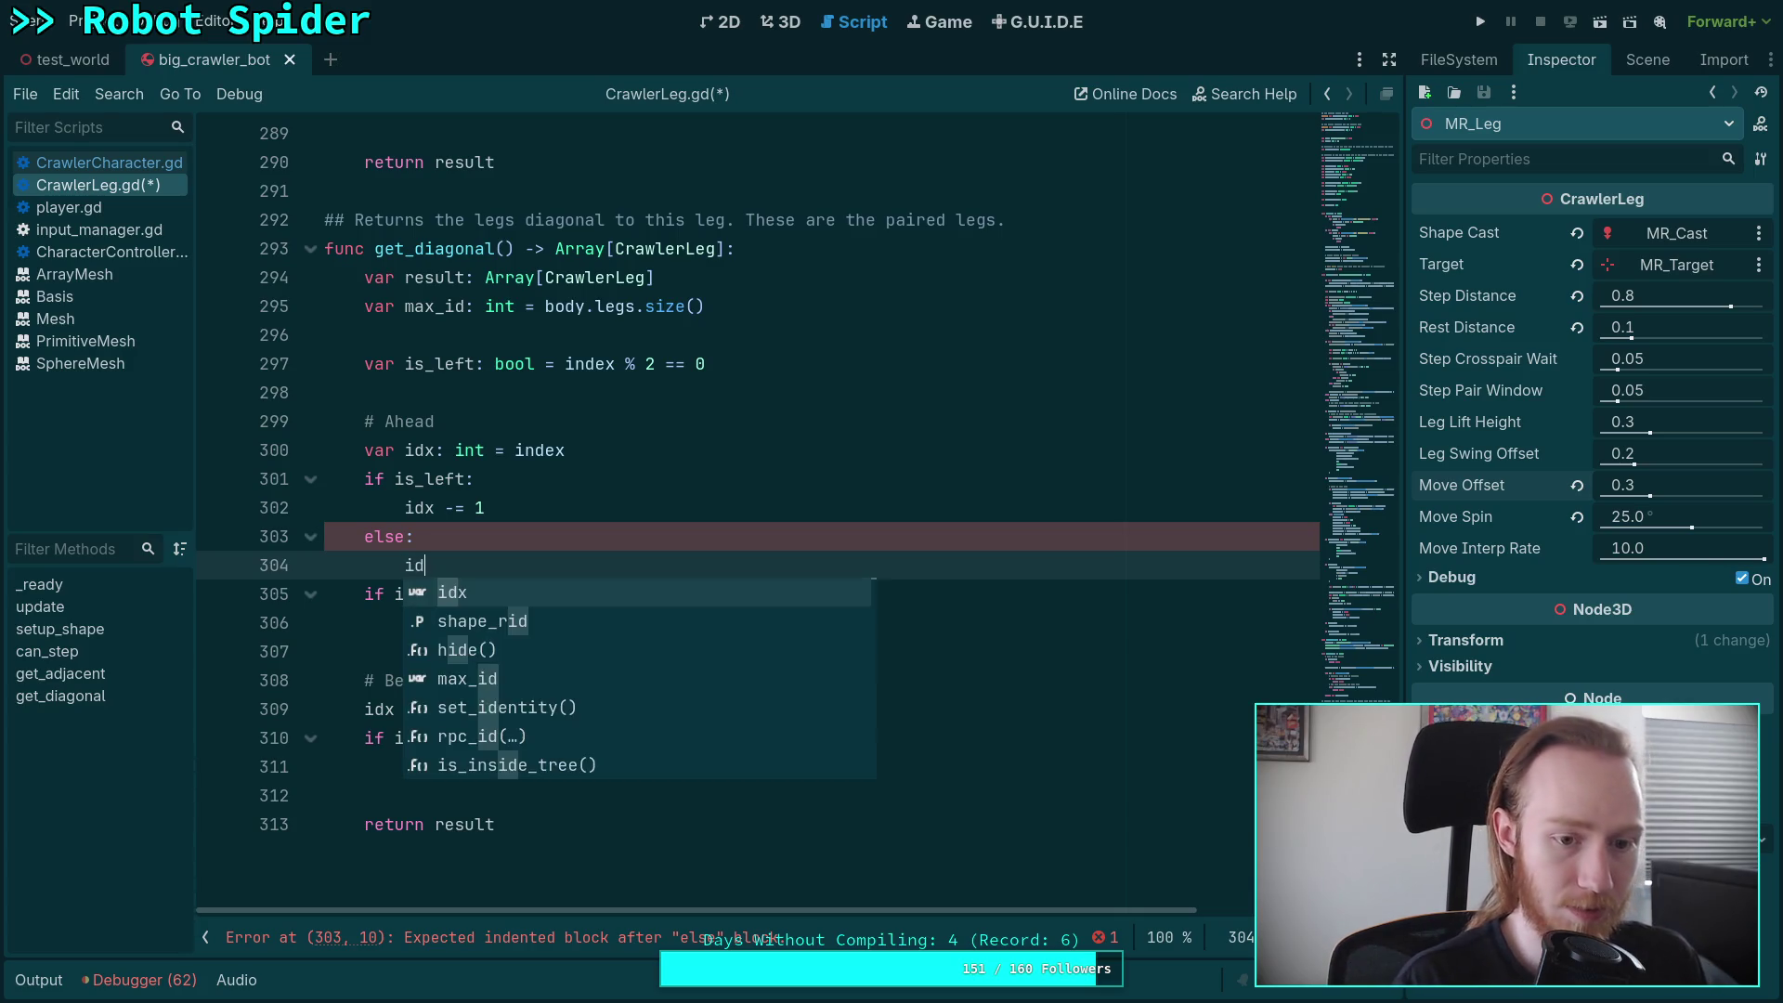
{"action": "type", "text": "x -= 3"}
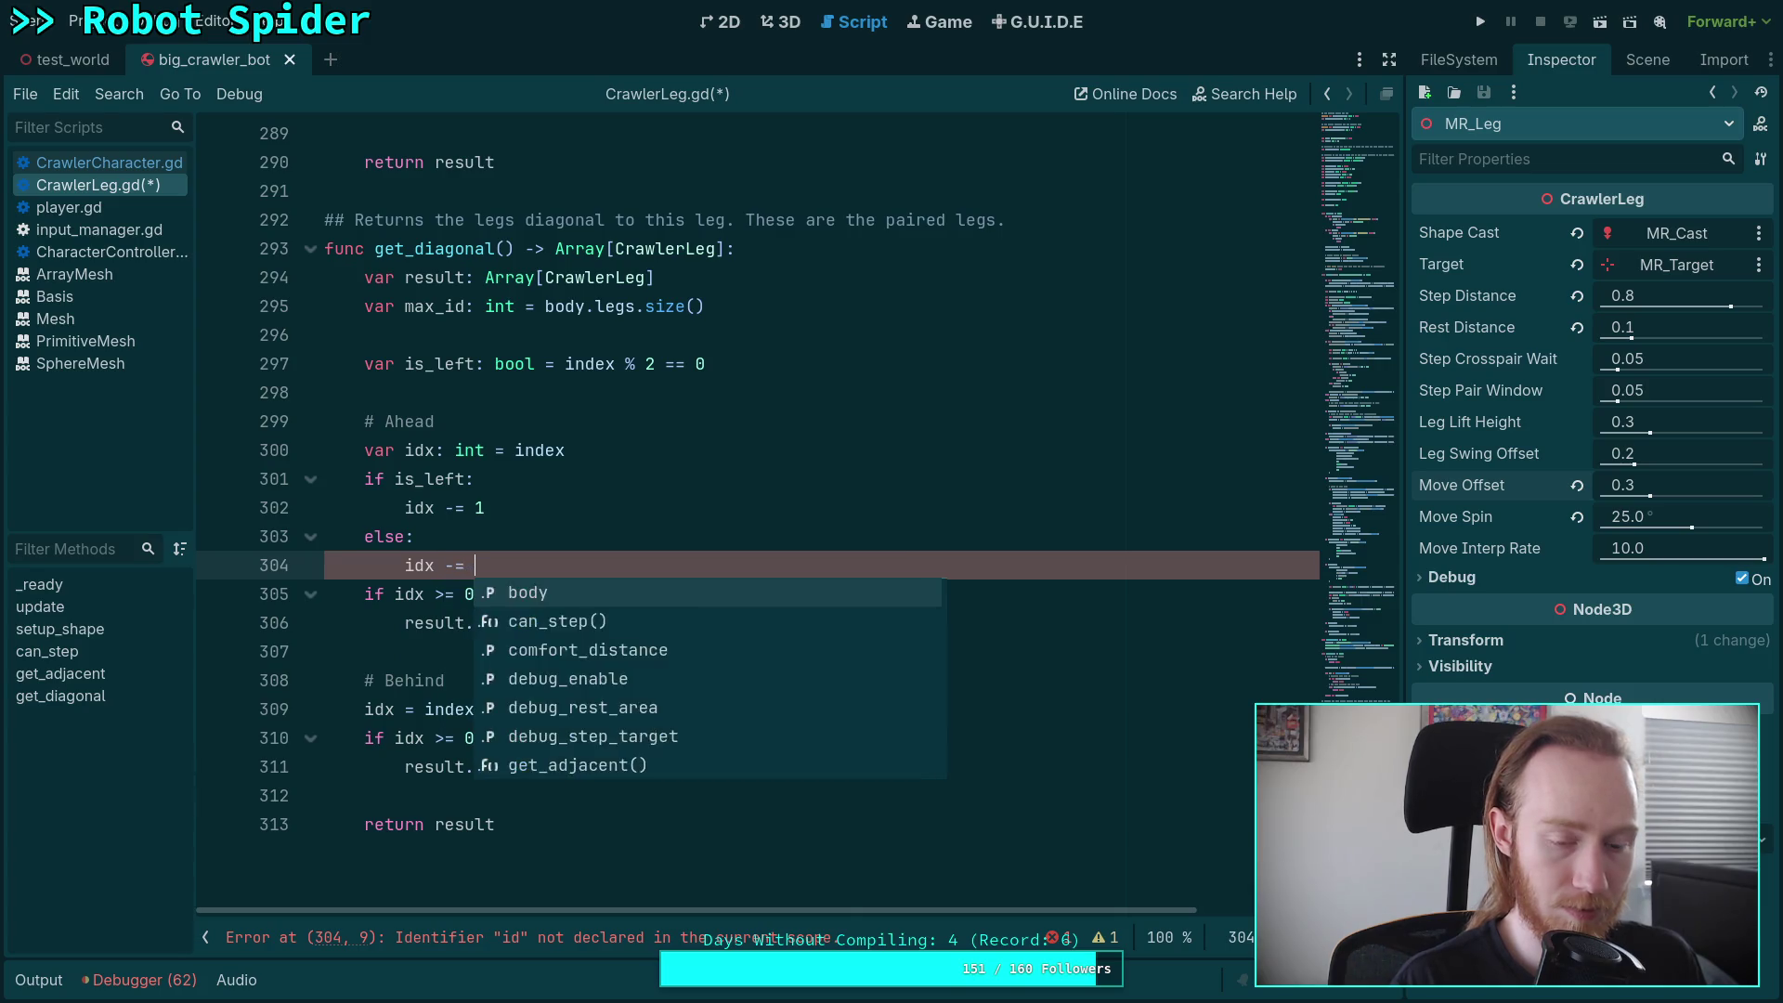
{"action": "key", "text": "BackSpace"}
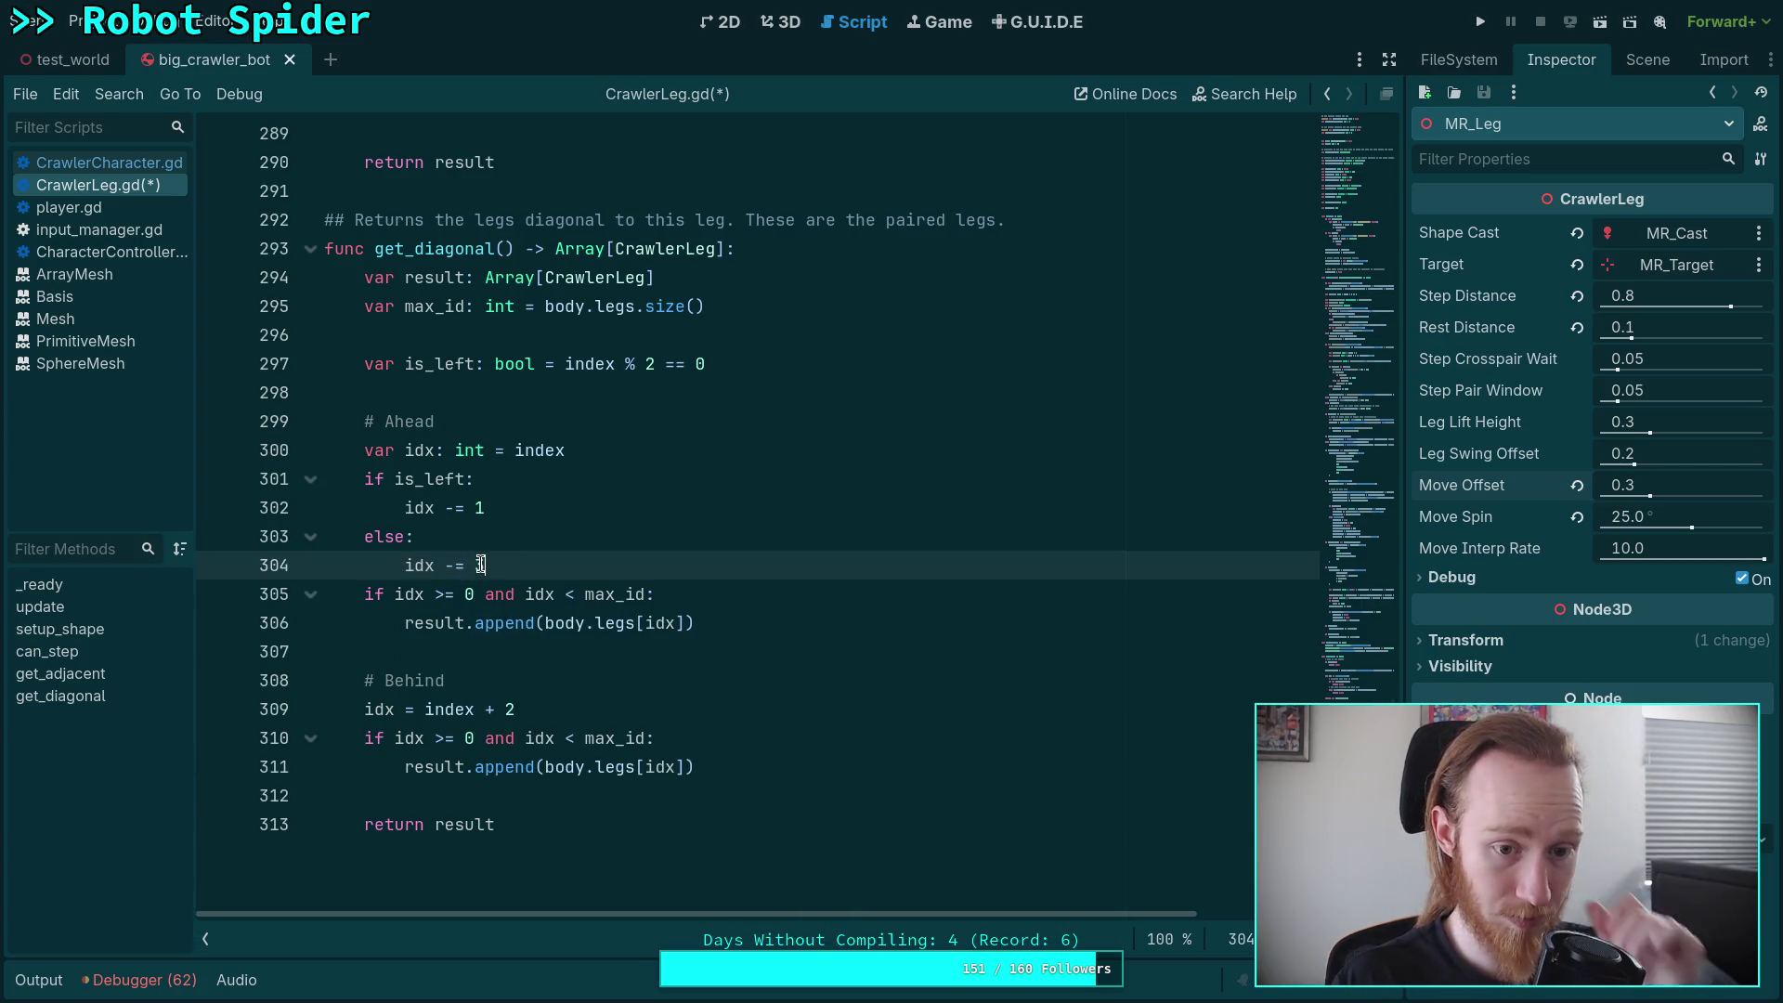
{"action": "type", "text": "2"}
{"action": "left_click", "coordinate": [687, 443]}
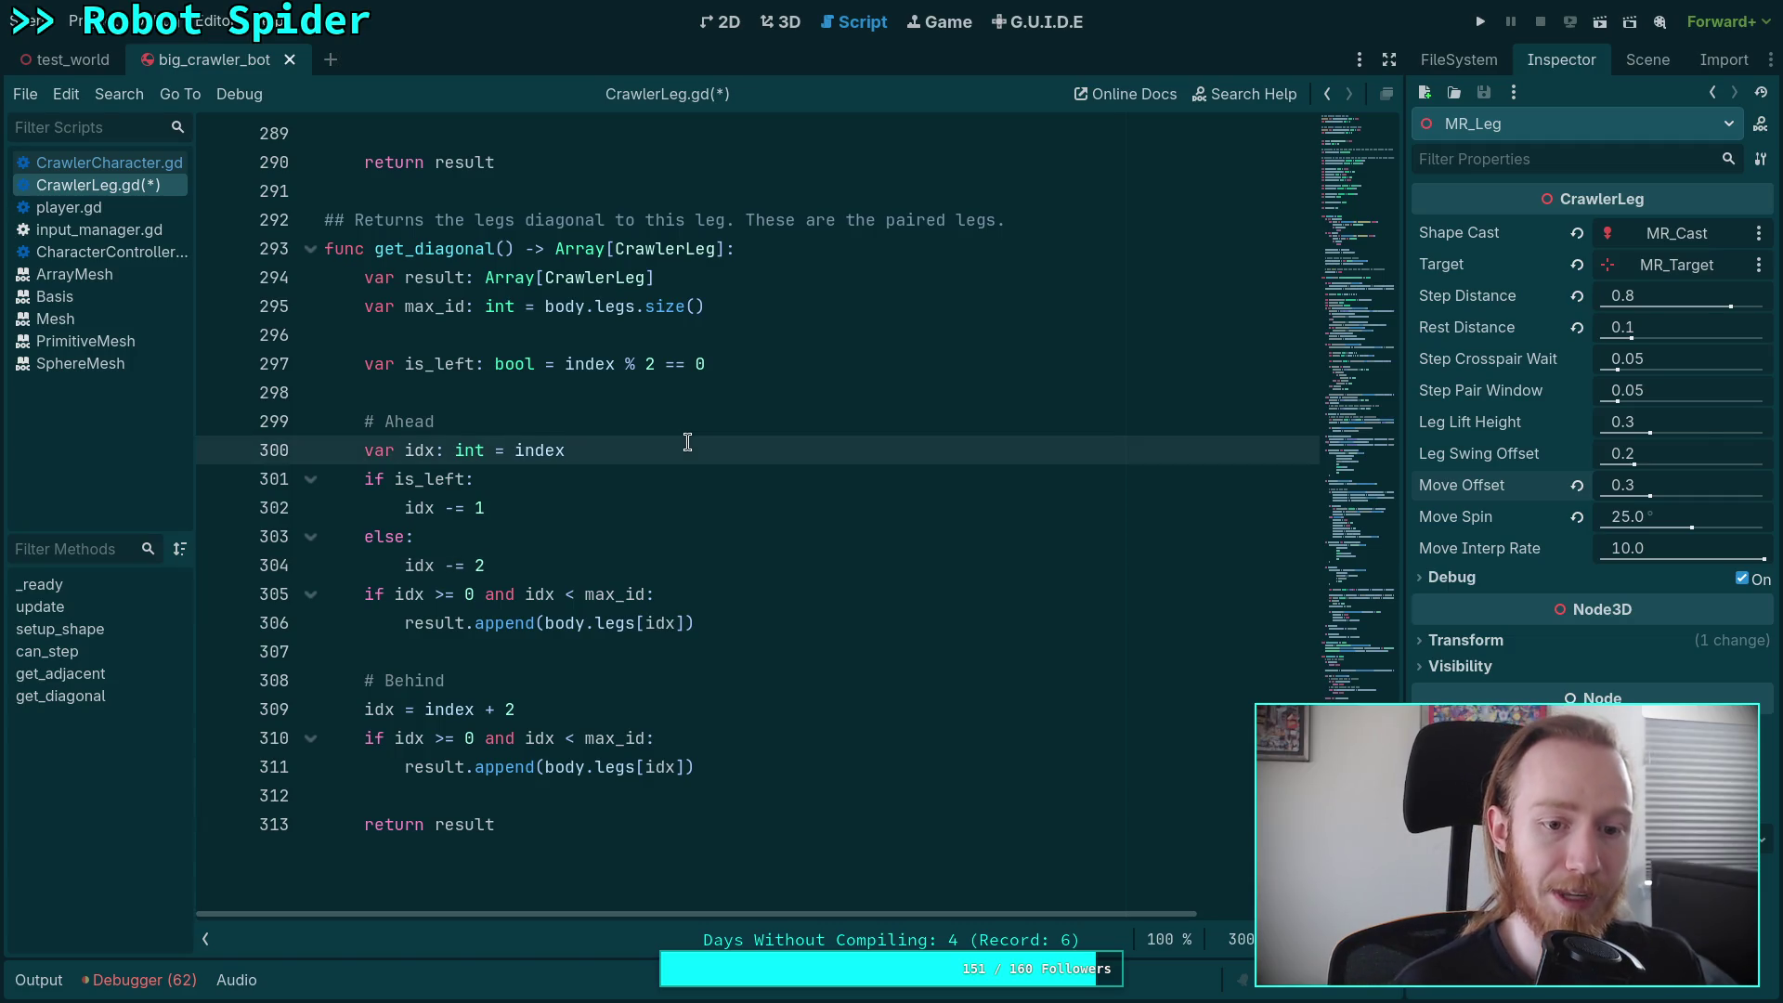
{"action": "type", "text": " - 1"}
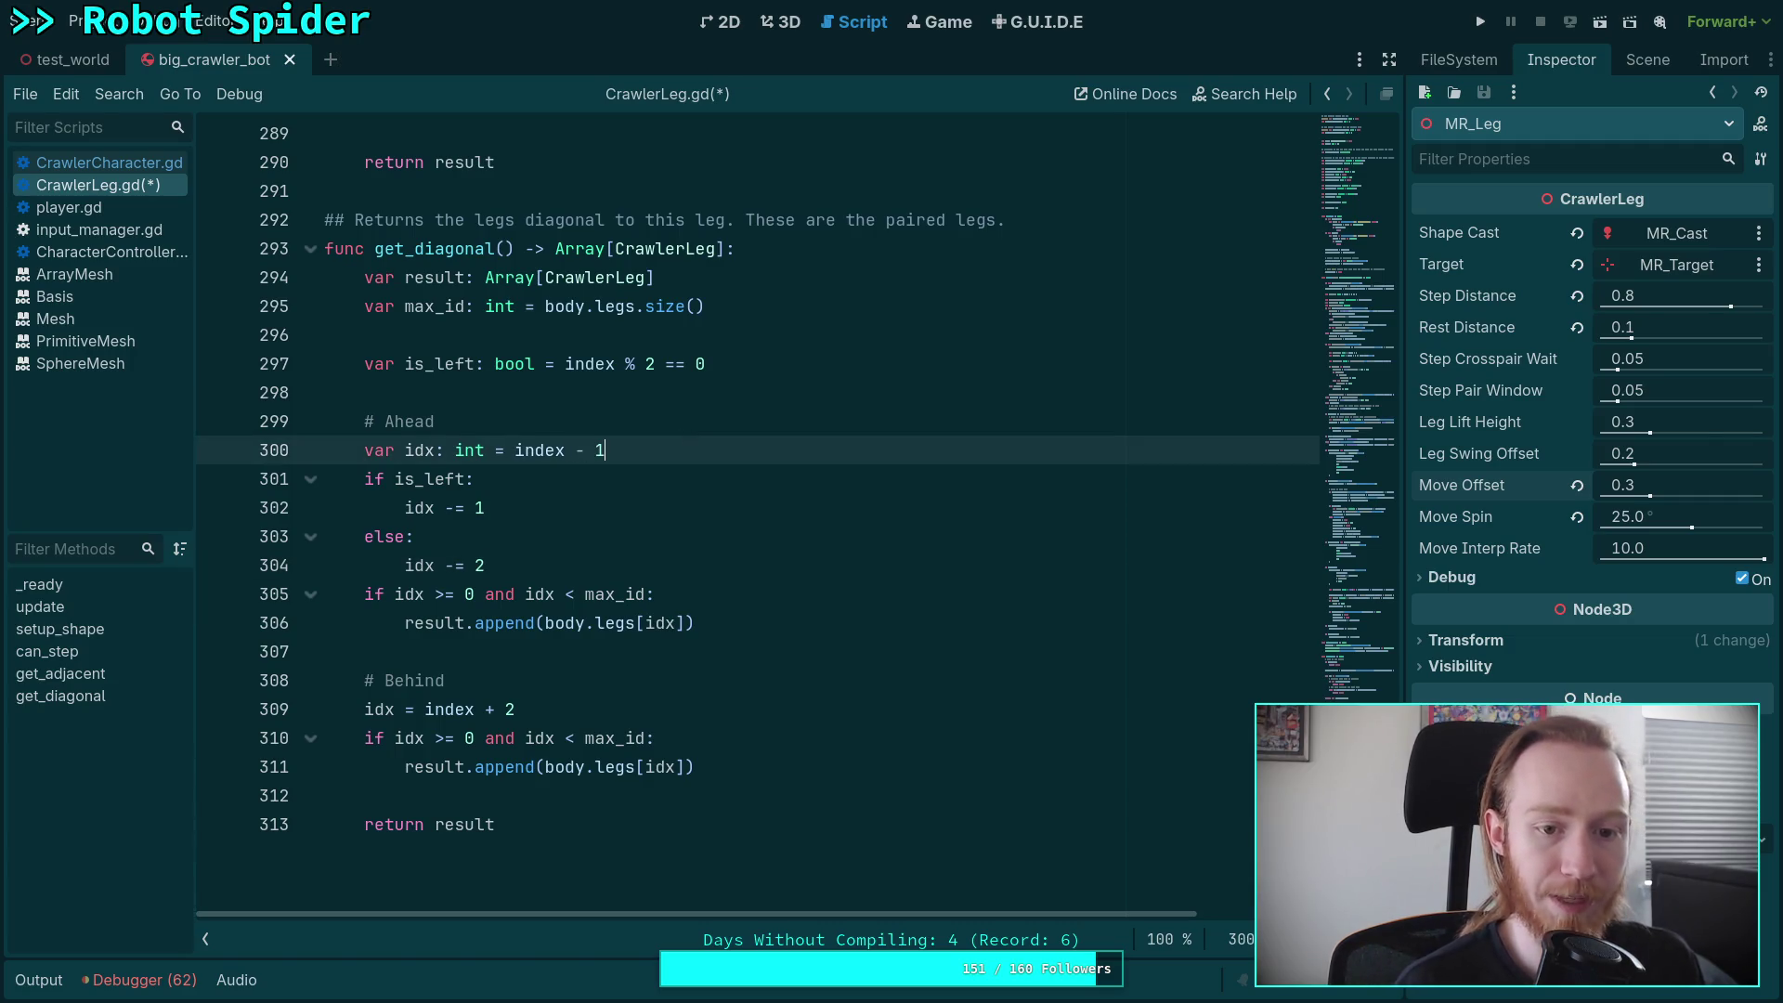
- Rename is_left to is_right checking index % 2 == 1, make the branch idx -= 2, and delete the else
{"action": "left_click", "coordinate": [390, 479]}
{"action": "left_click_drag", "start_coordinate": [435, 363], "coordinate": [476, 361]}
{"action": "type", "text": "right"}
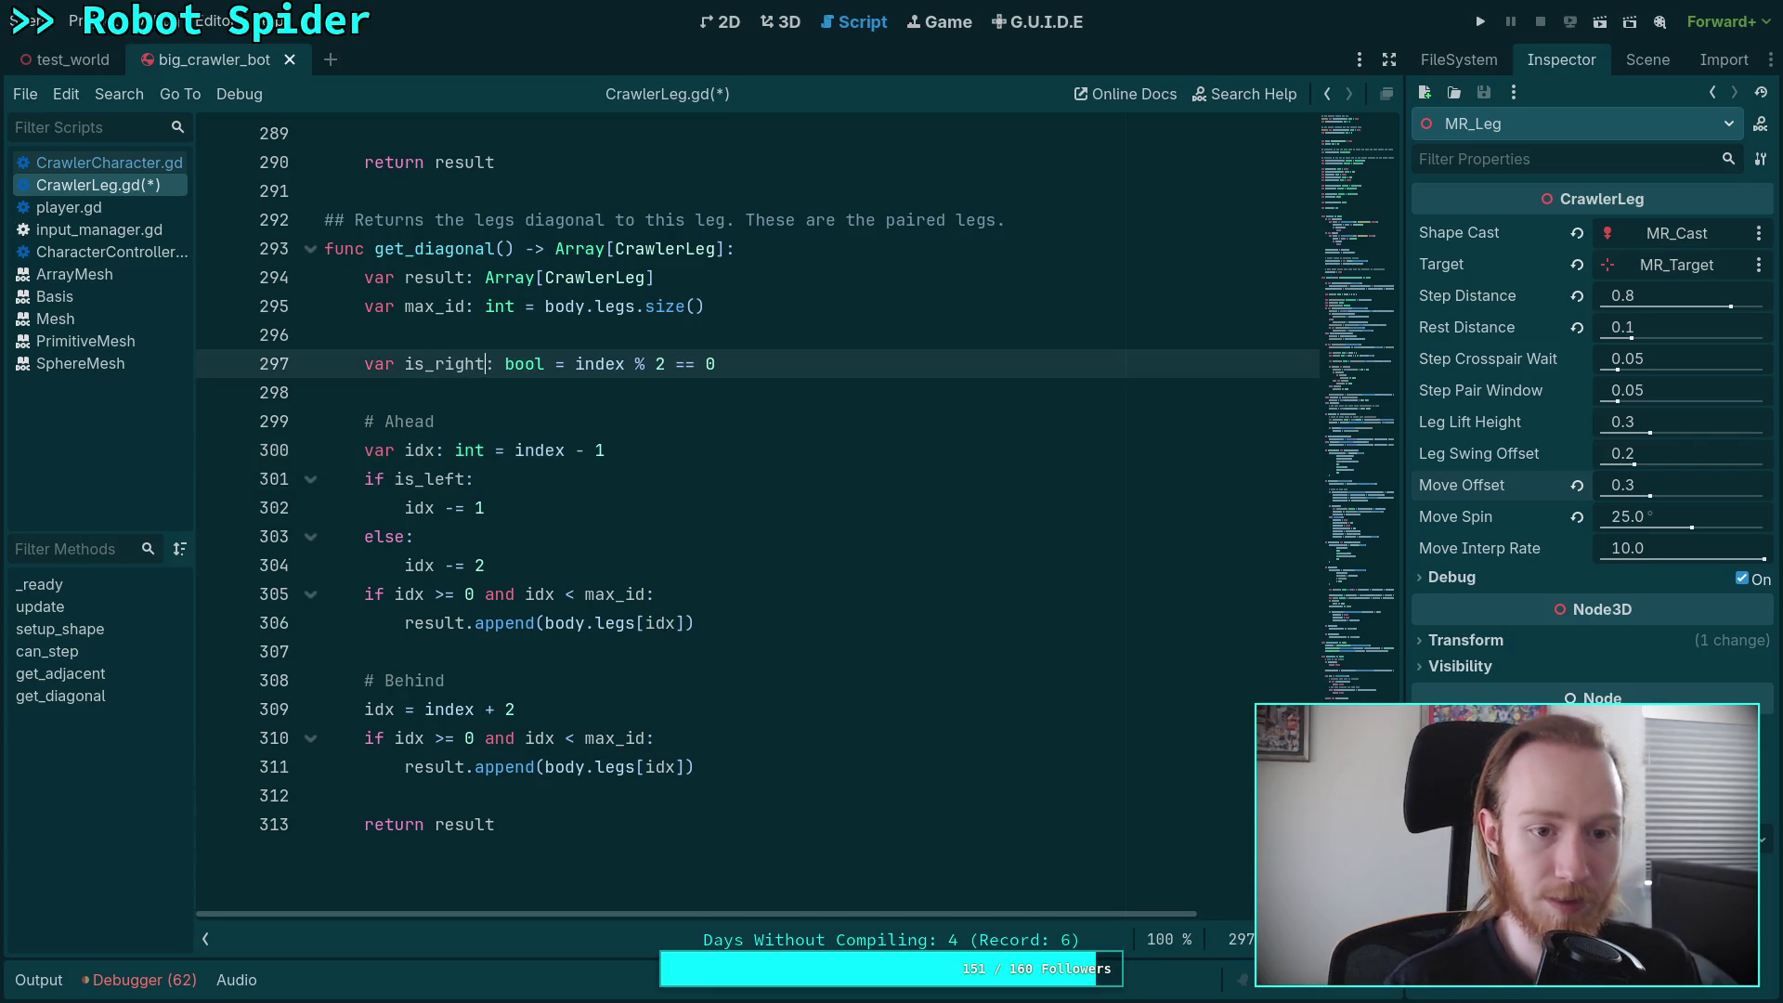
{"action": "left_click_drag", "start_coordinate": [426, 479], "coordinate": [463, 480]}
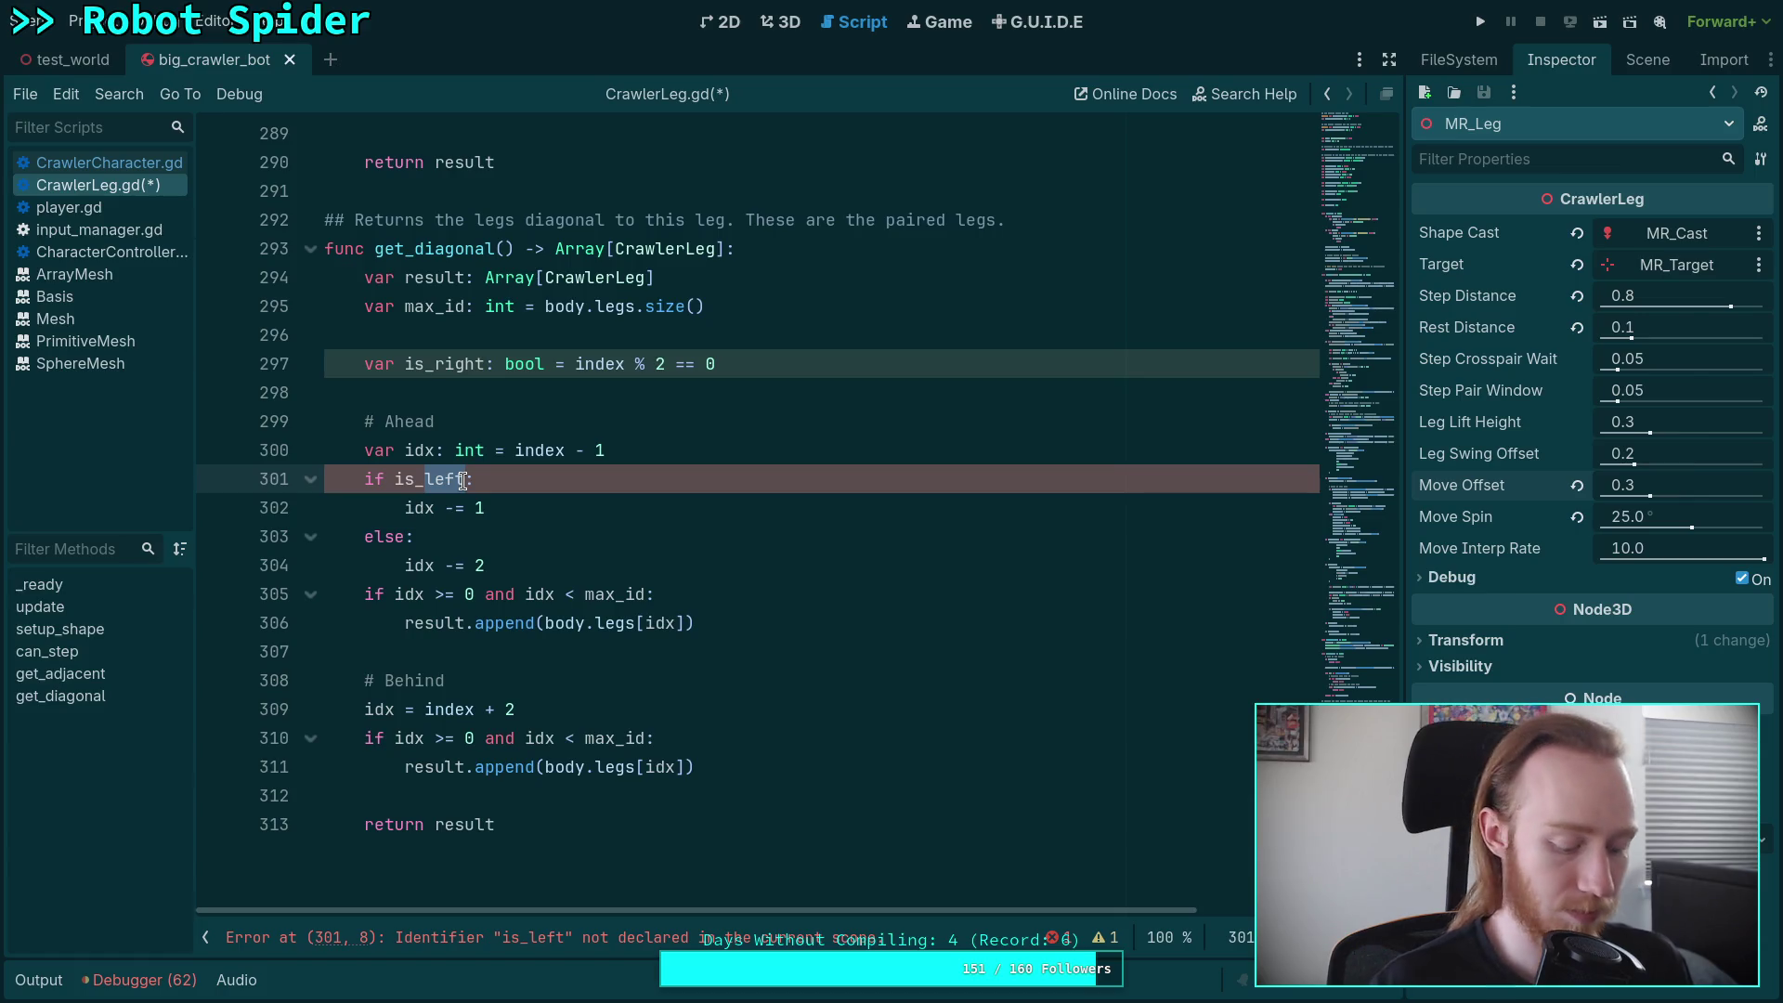
{"action": "type", "text": "right"}
{"action": "left_click", "coordinate": [713, 363]}
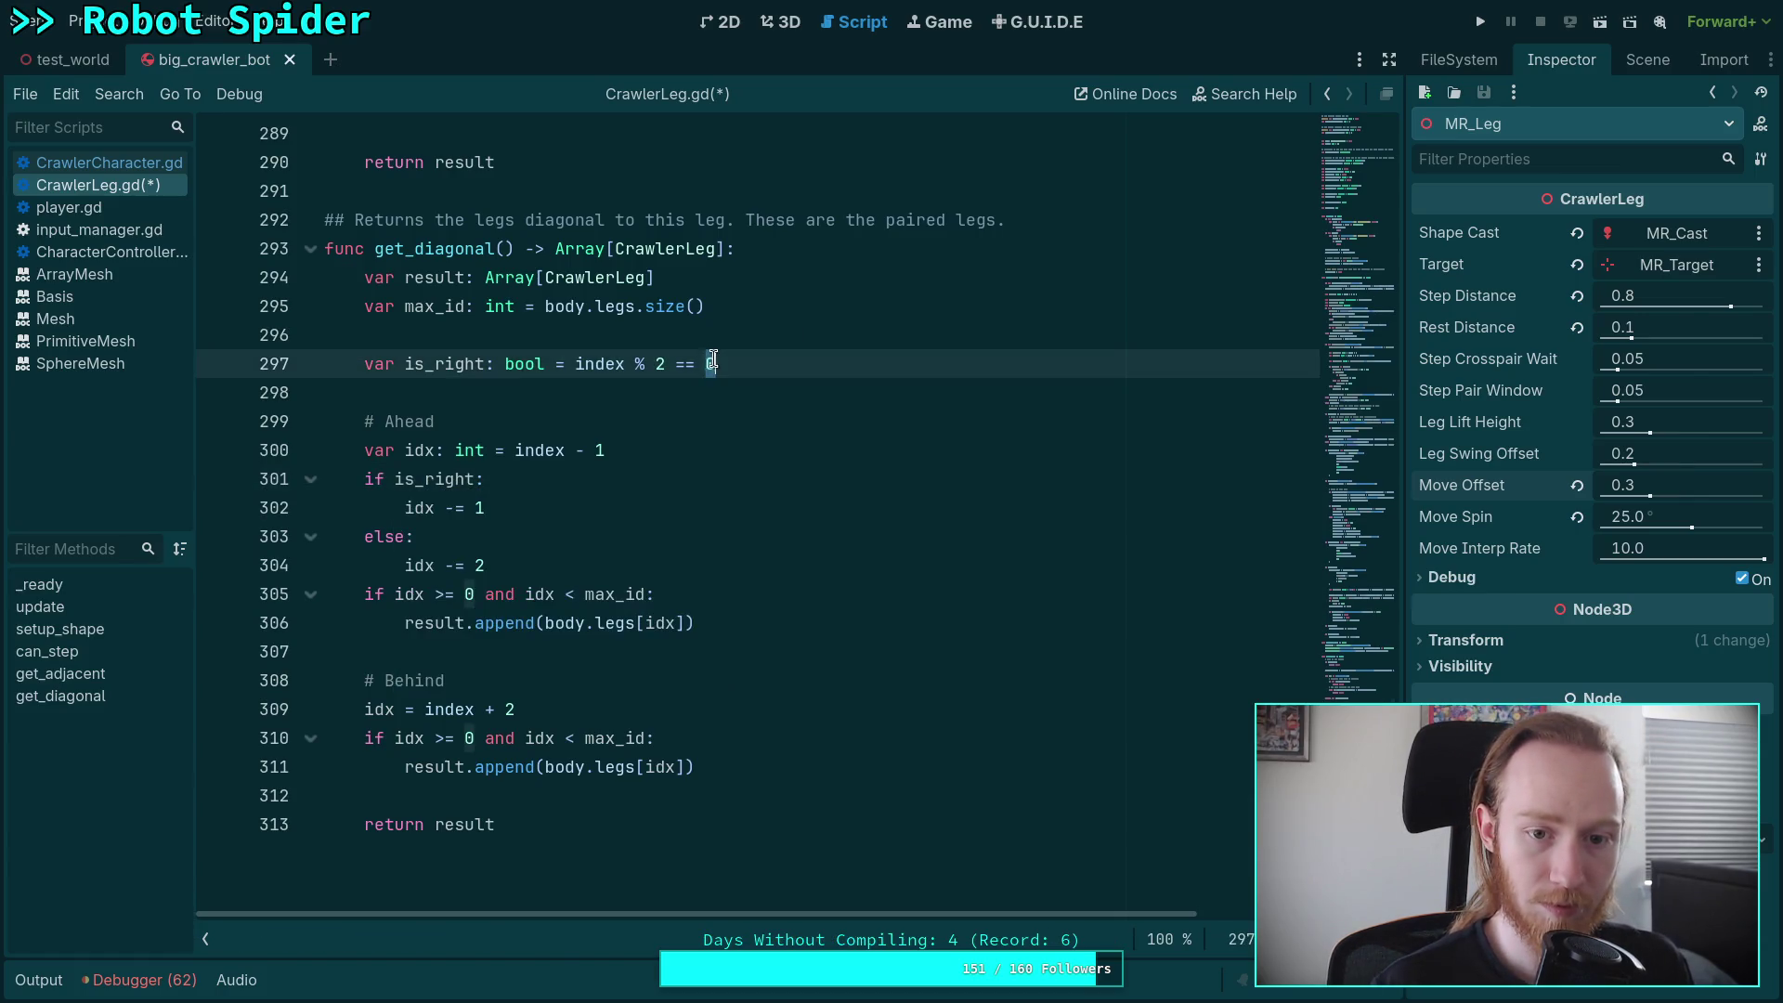
{"action": "type", "text": "1"}
{"action": "left_click", "coordinate": [498, 508]}
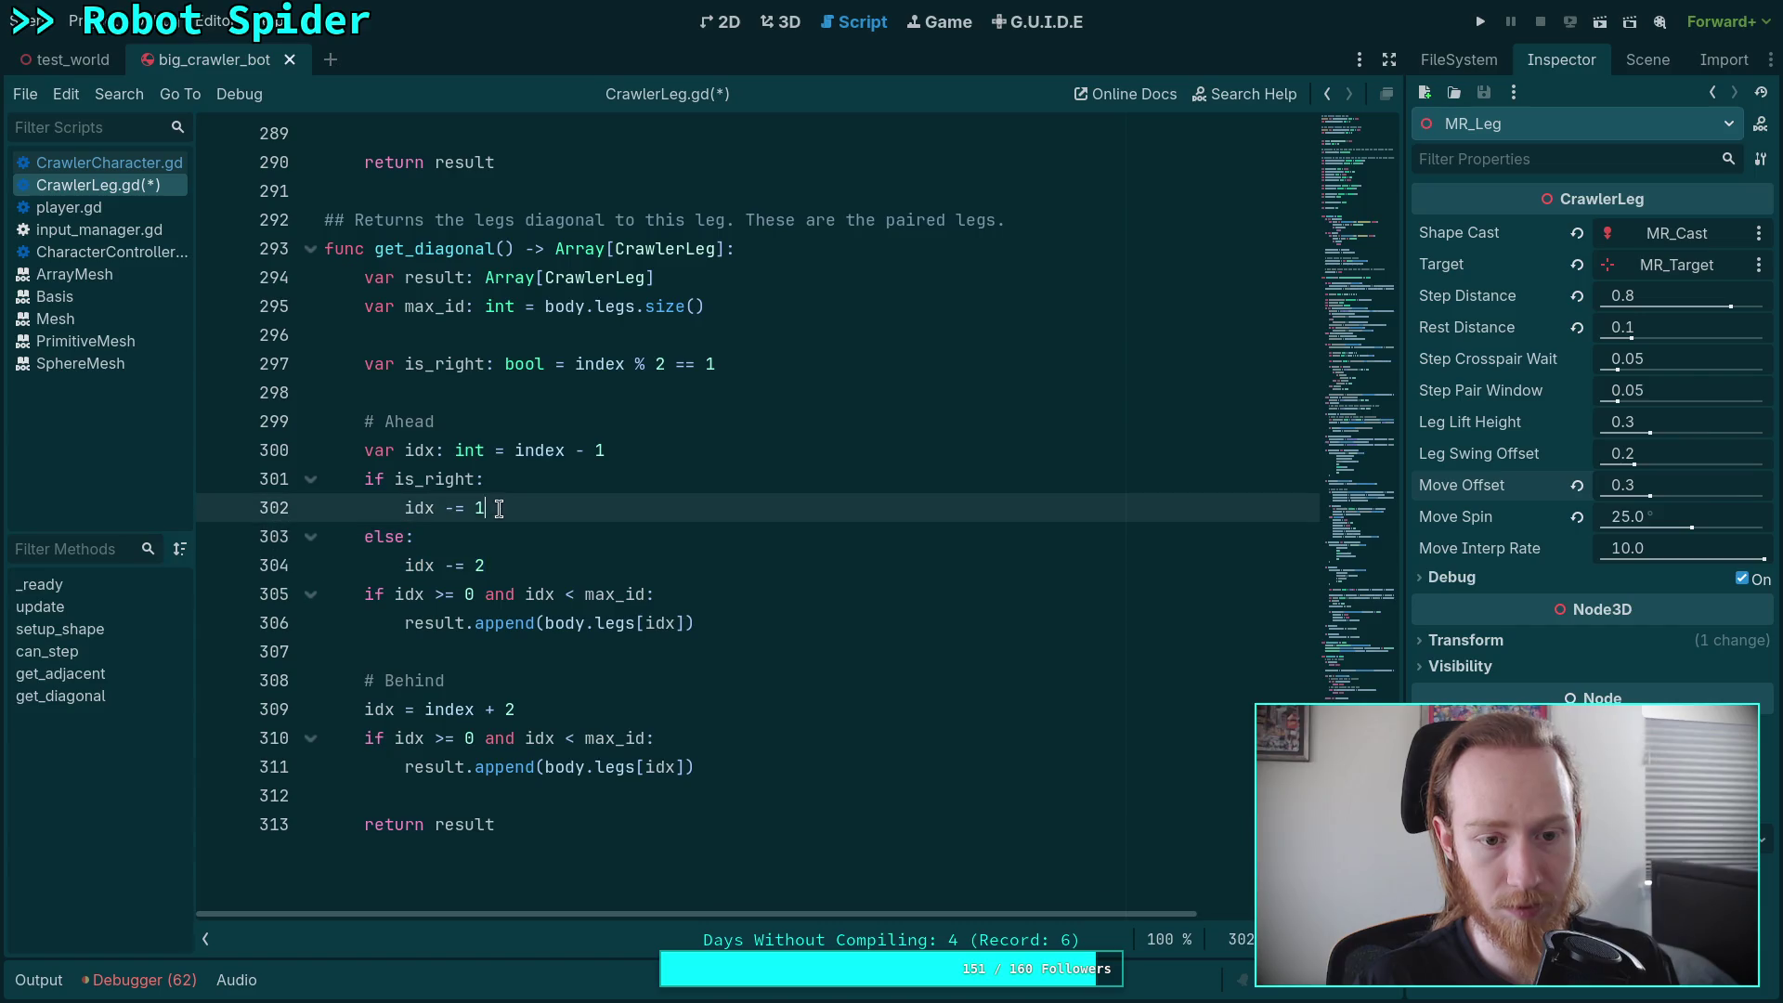
{"action": "key", "text": "shift+Left"}
{"action": "key", "text": "BackSpace"}
{"action": "type", "text": "2"}
{"action": "left_click_drag", "start_coordinate": [488, 566], "coordinate": [517, 520]}
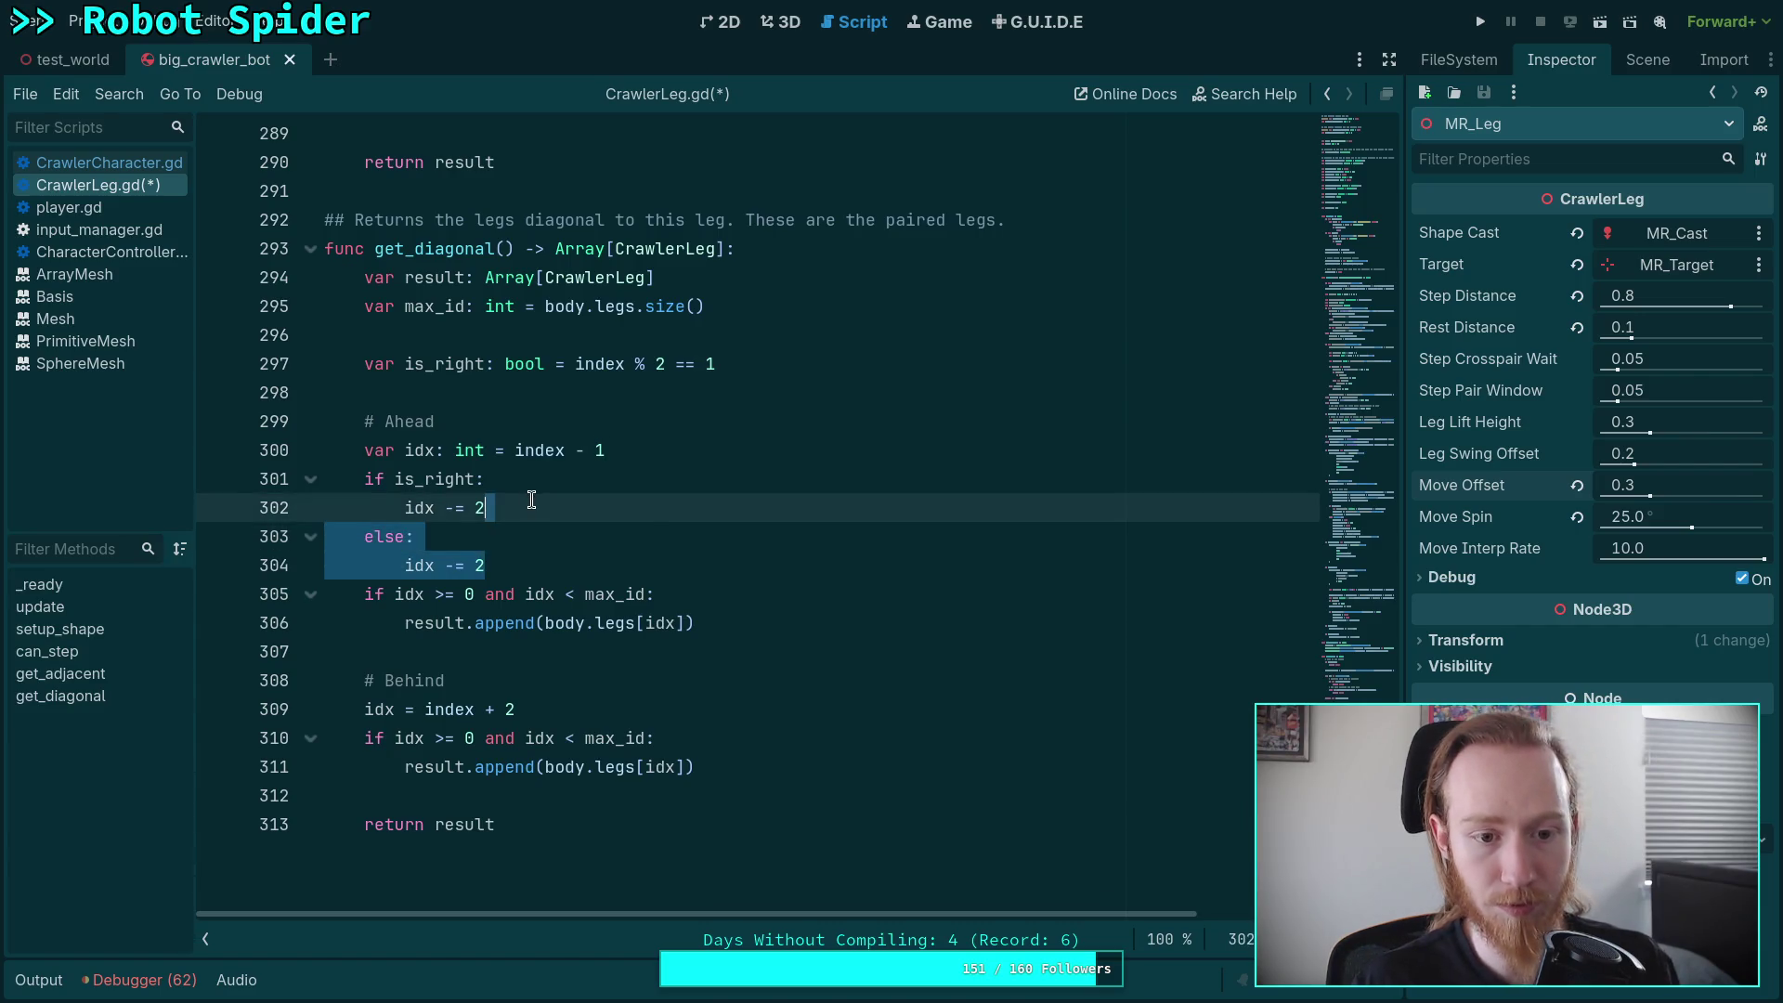
{"action": "key", "text": "Return"}
{"action": "key", "text": "BackSpace"}
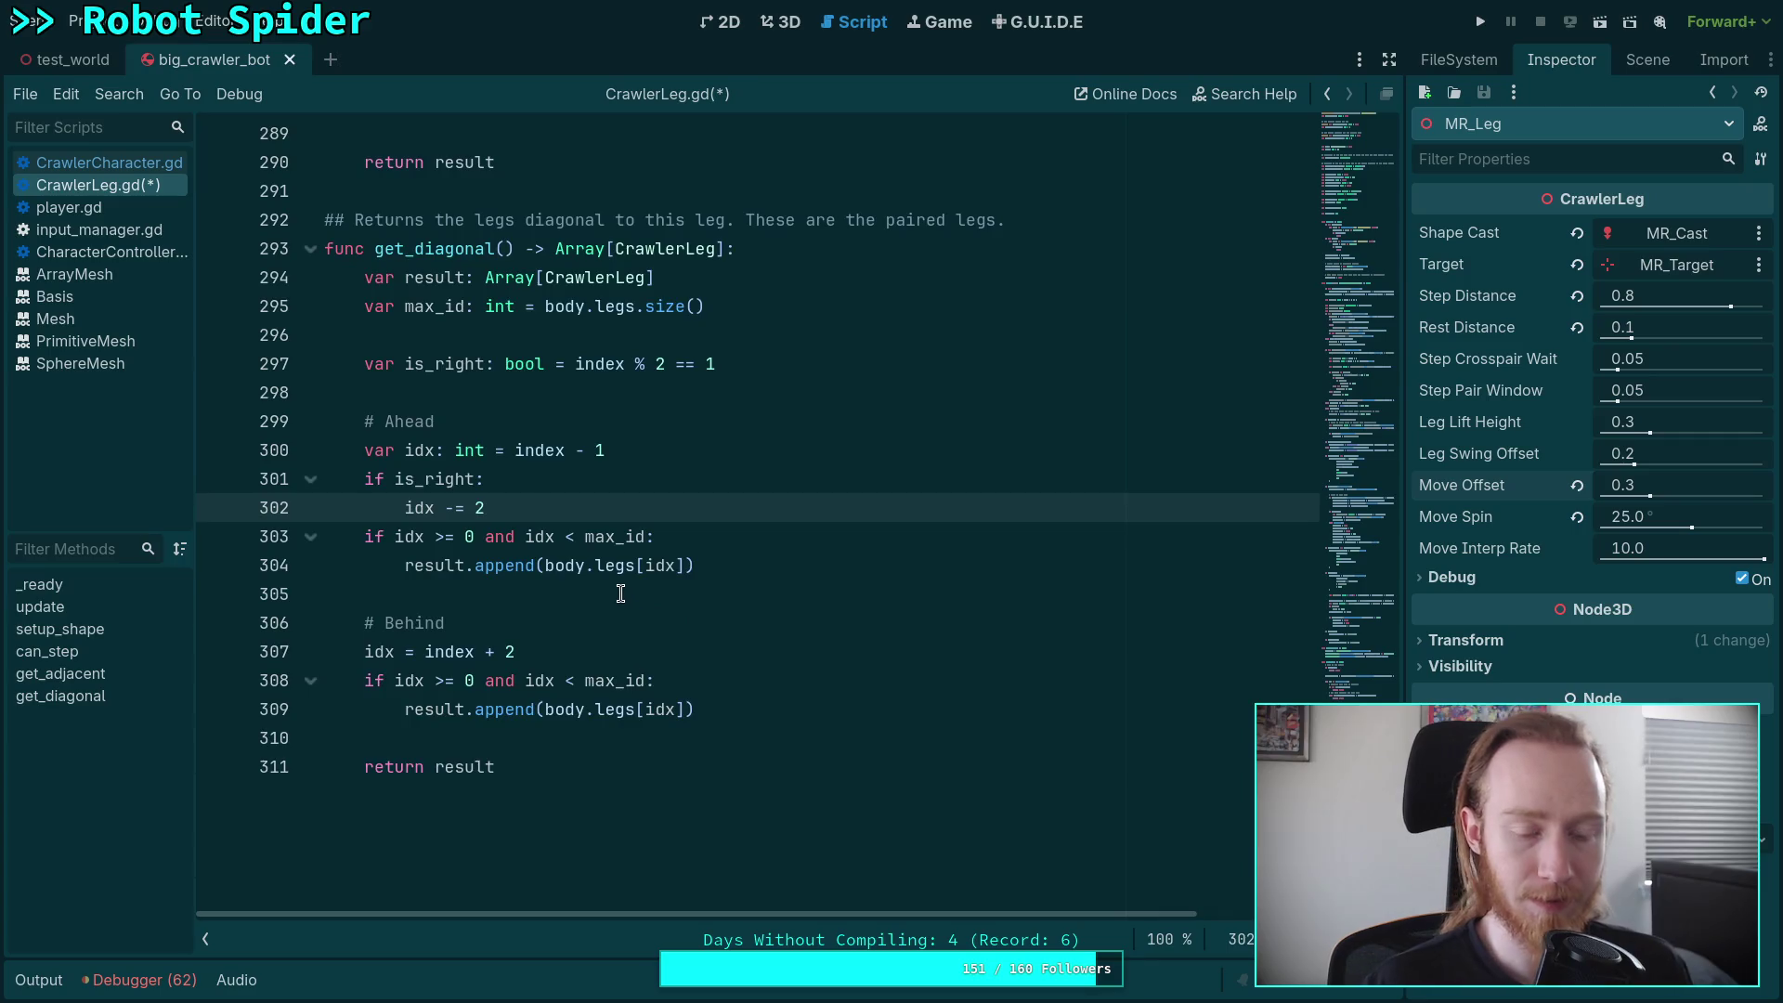
{"action": "scroll", "coordinate": [622, 595], "scroll_direction": "down", "scroll_amount": 1}
{"action": "left_click", "coordinate": [646, 538]}
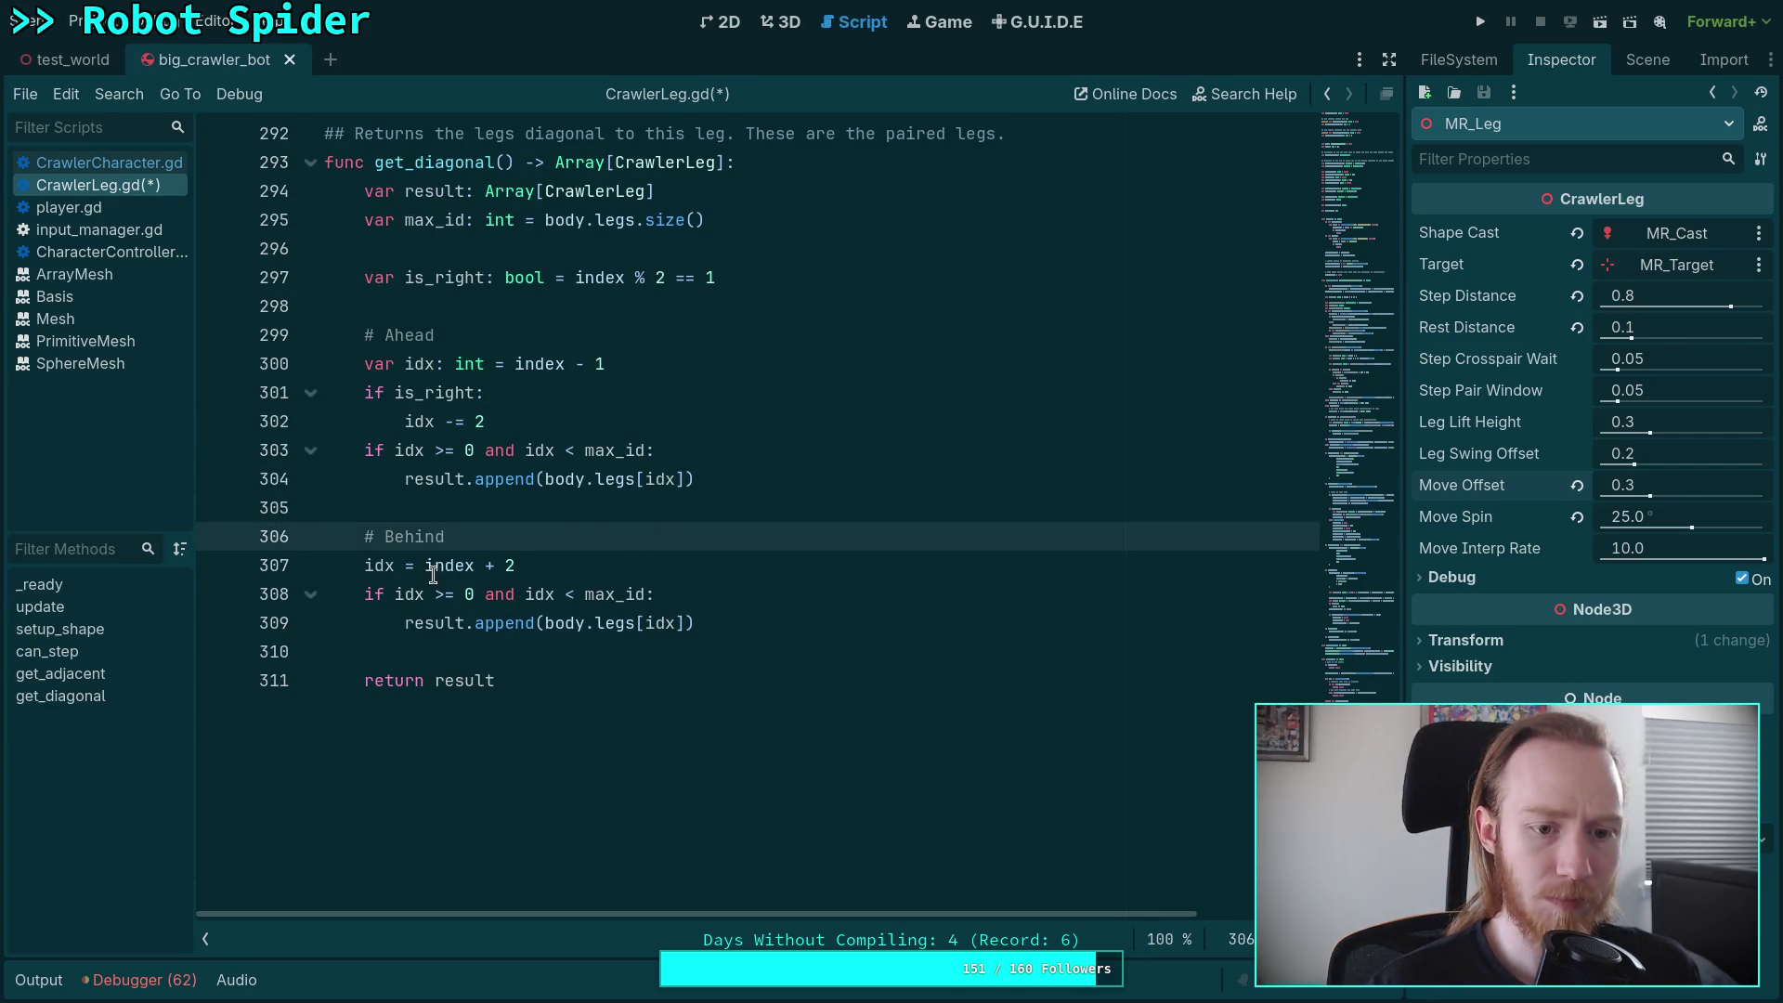
{"action": "left_click", "coordinate": [632, 562]}
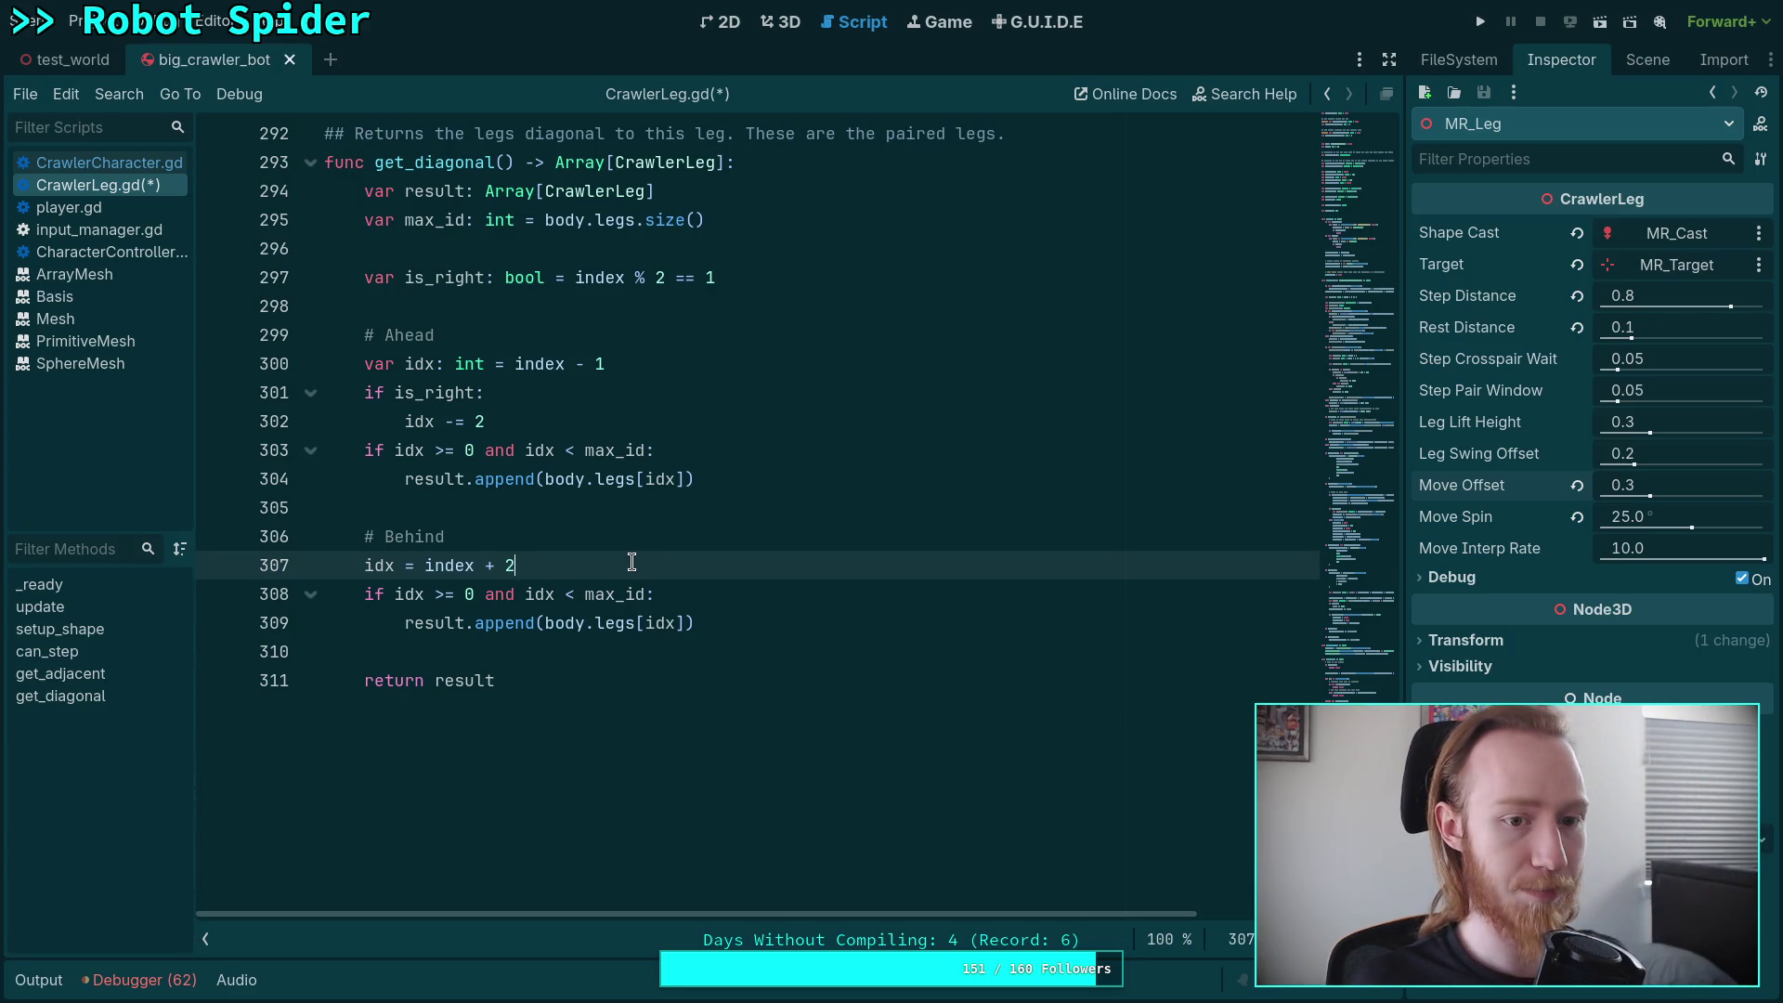
- Revert to is_left with index % 2 == 0 and change the ahead condition to 'if not is_left:'
{"action": "left_click_drag", "start_coordinate": [435, 277], "coordinate": [490, 277]}
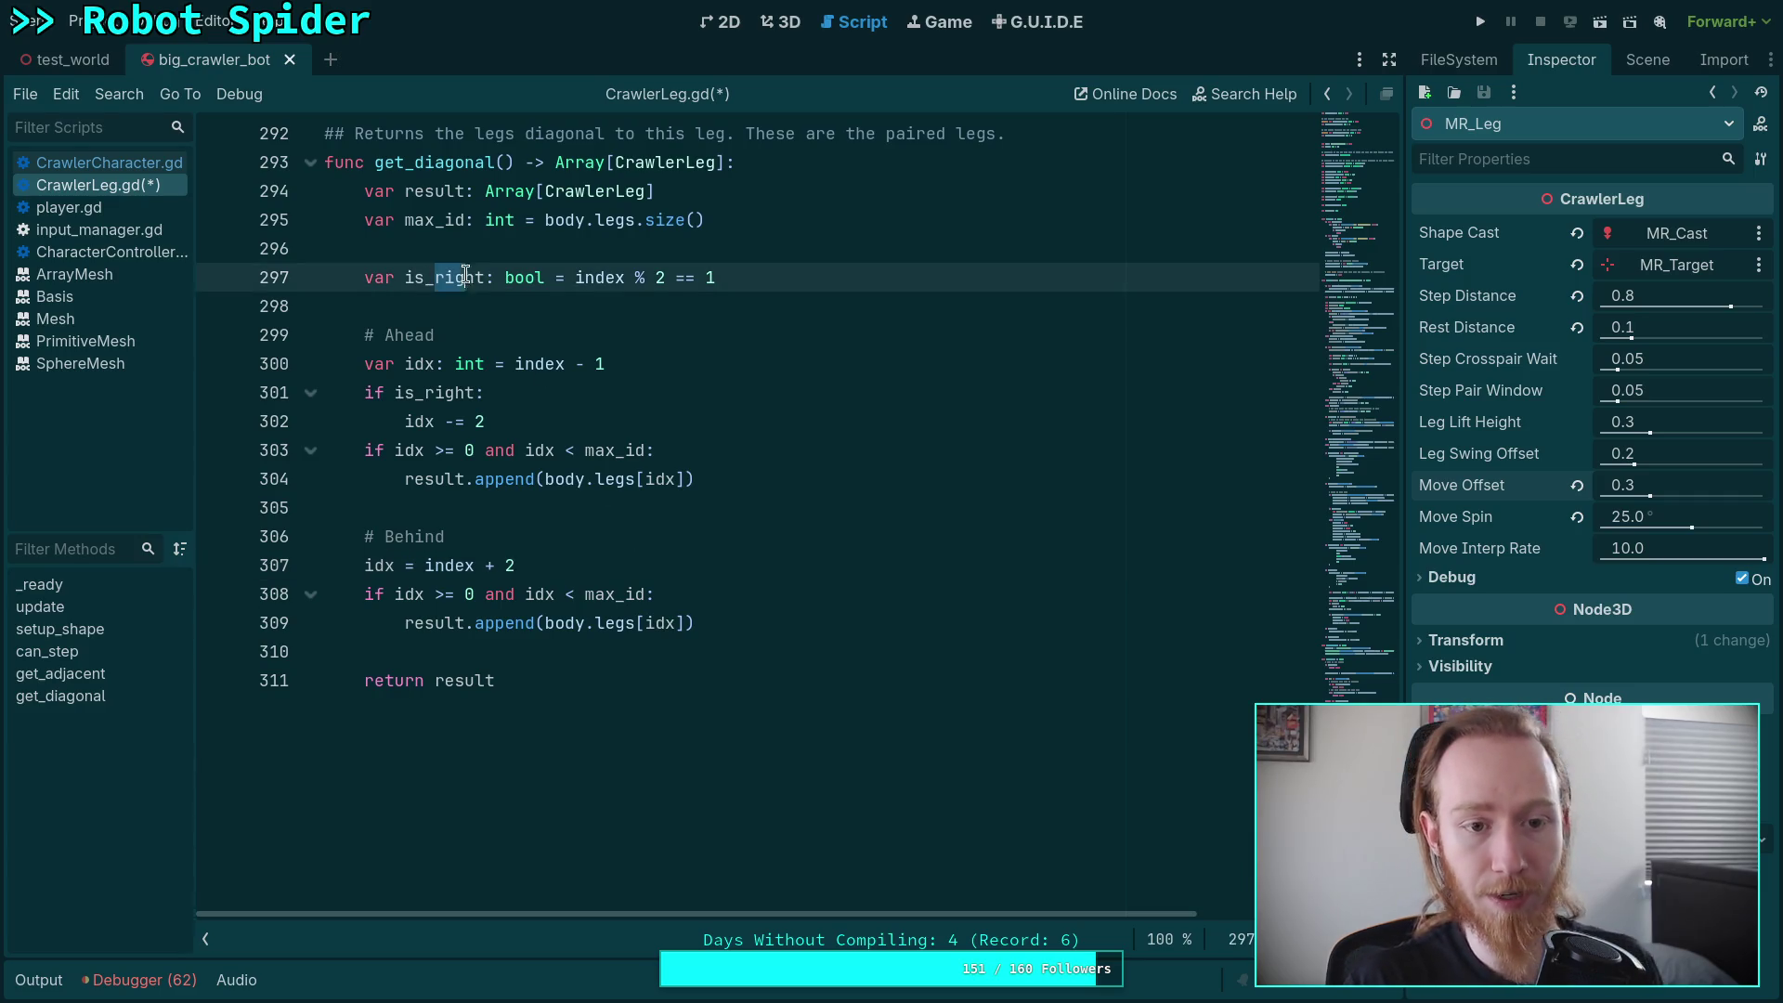
{"action": "type", "text": "left"}
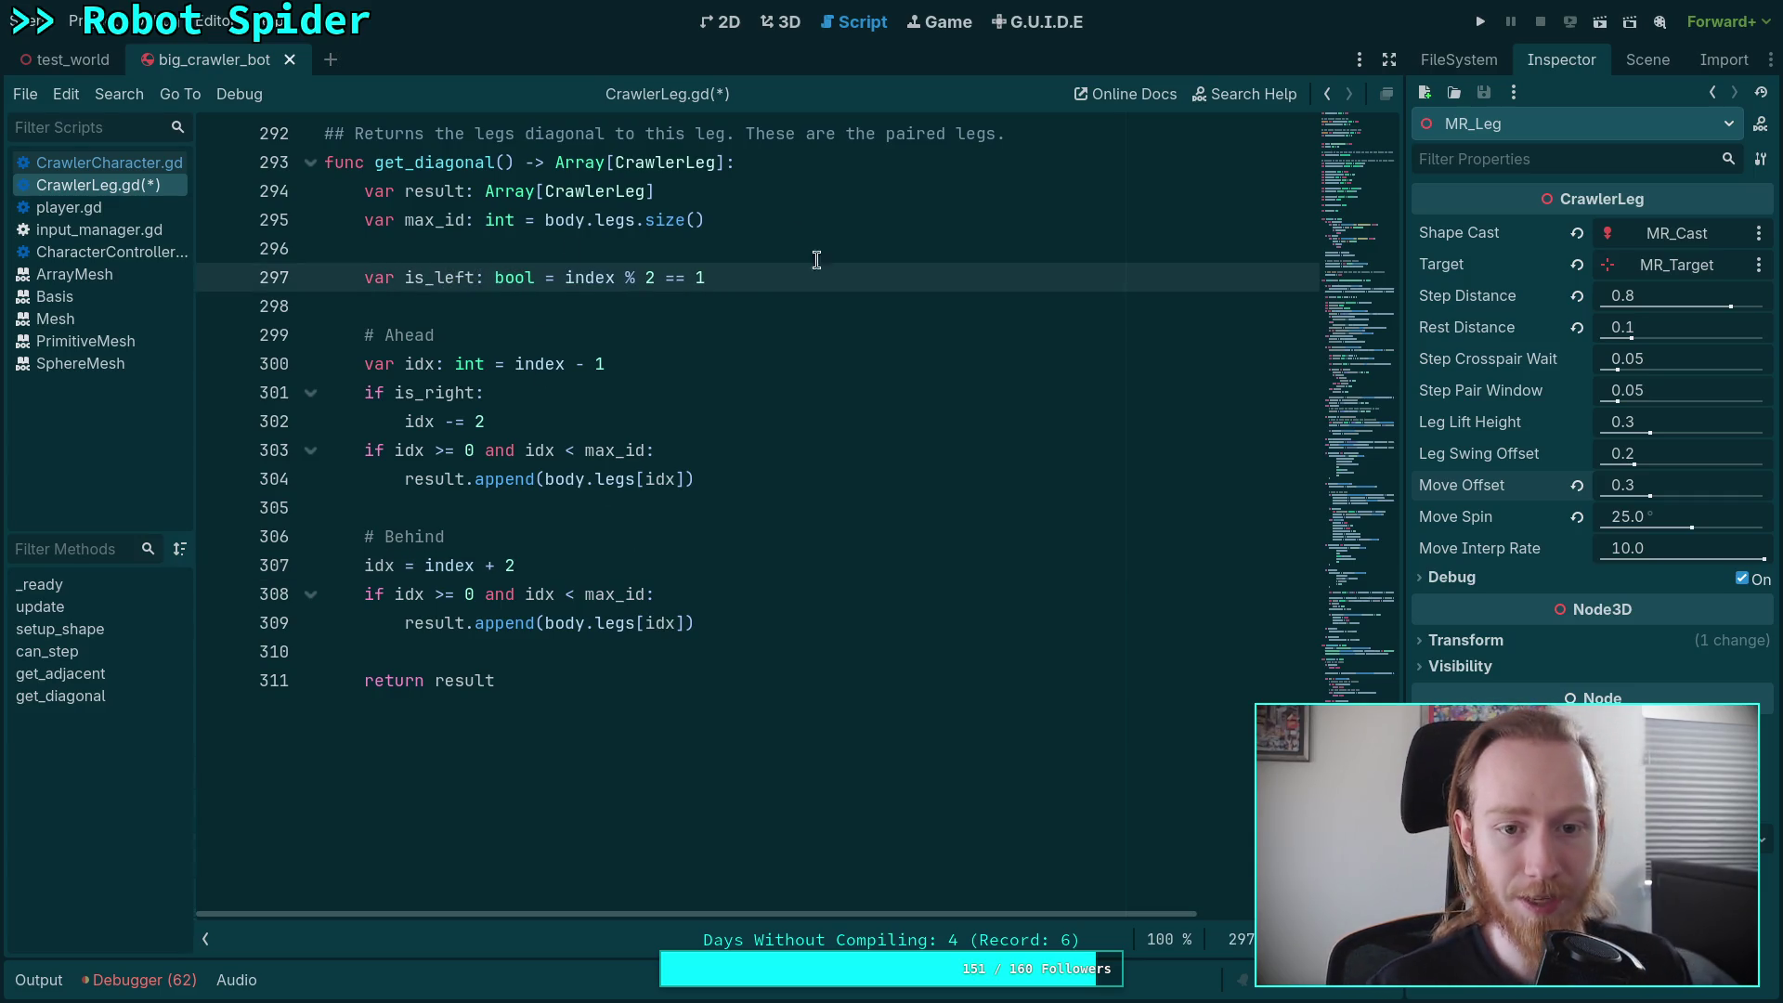
{"action": "double_click", "coordinate": [706, 277]}
{"action": "type", "text": "0"}
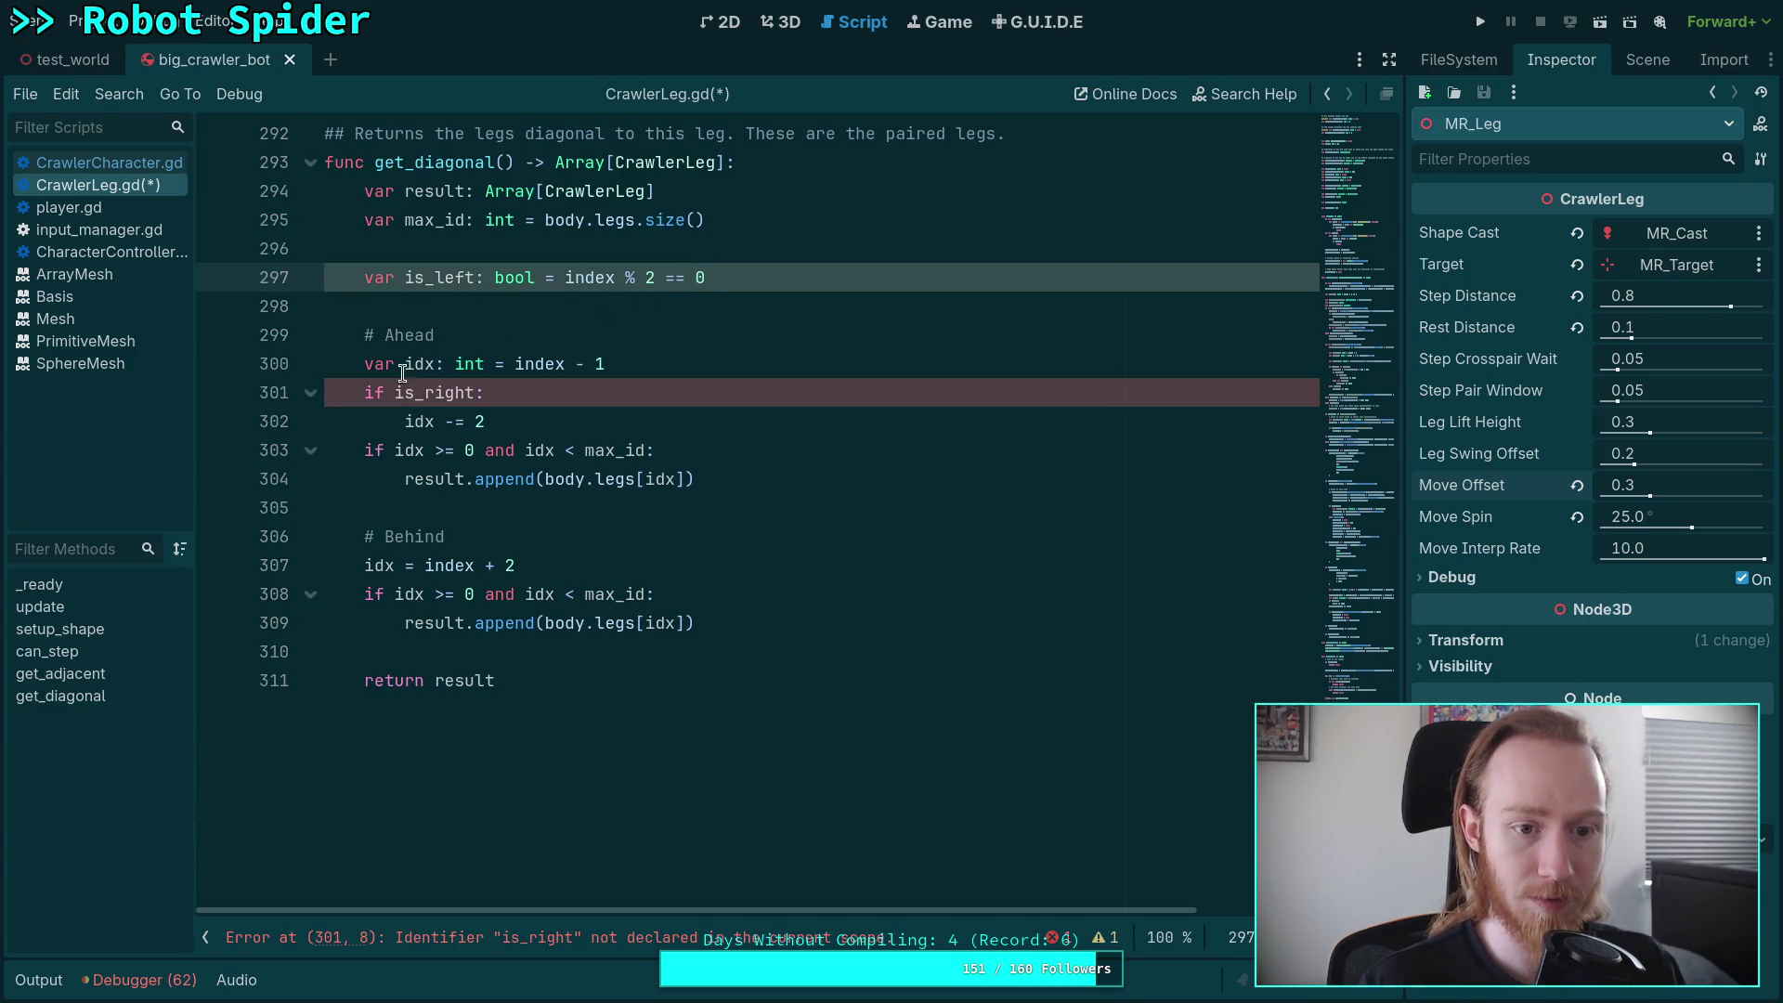
{"action": "left_click", "coordinate": [394, 391]}
{"action": "type", "text": "not"}
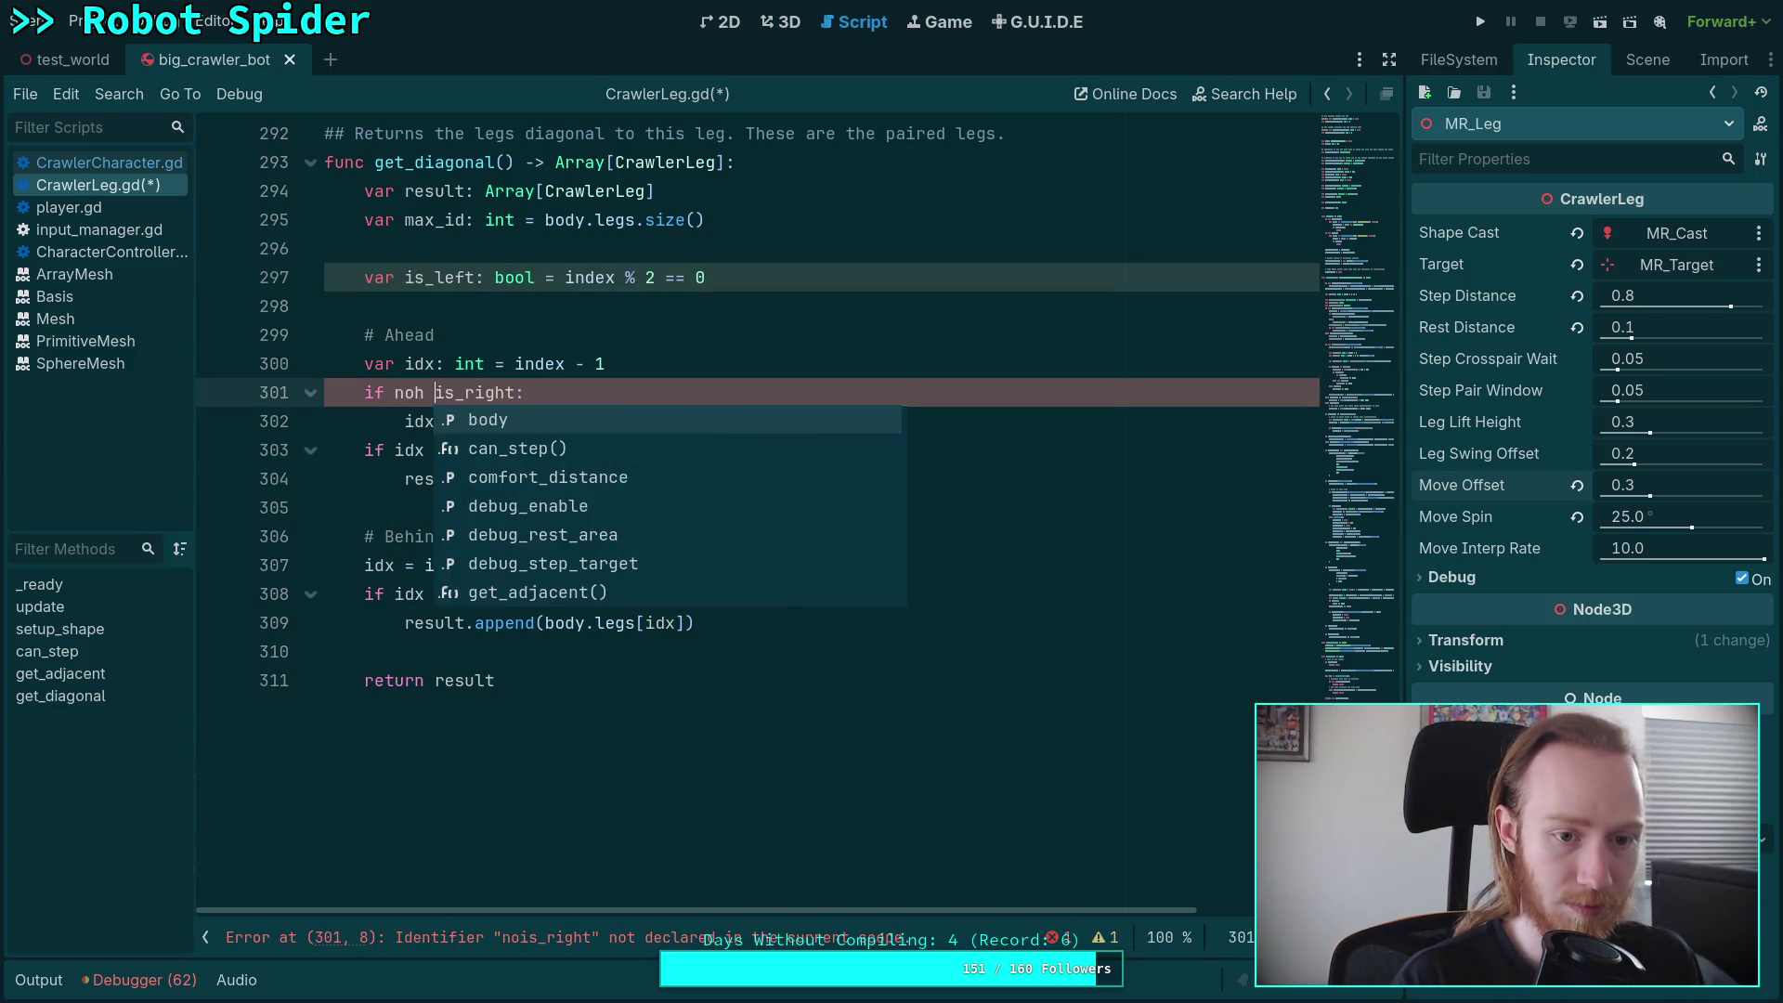
{"action": "key", "text": "ctrl+Right"}
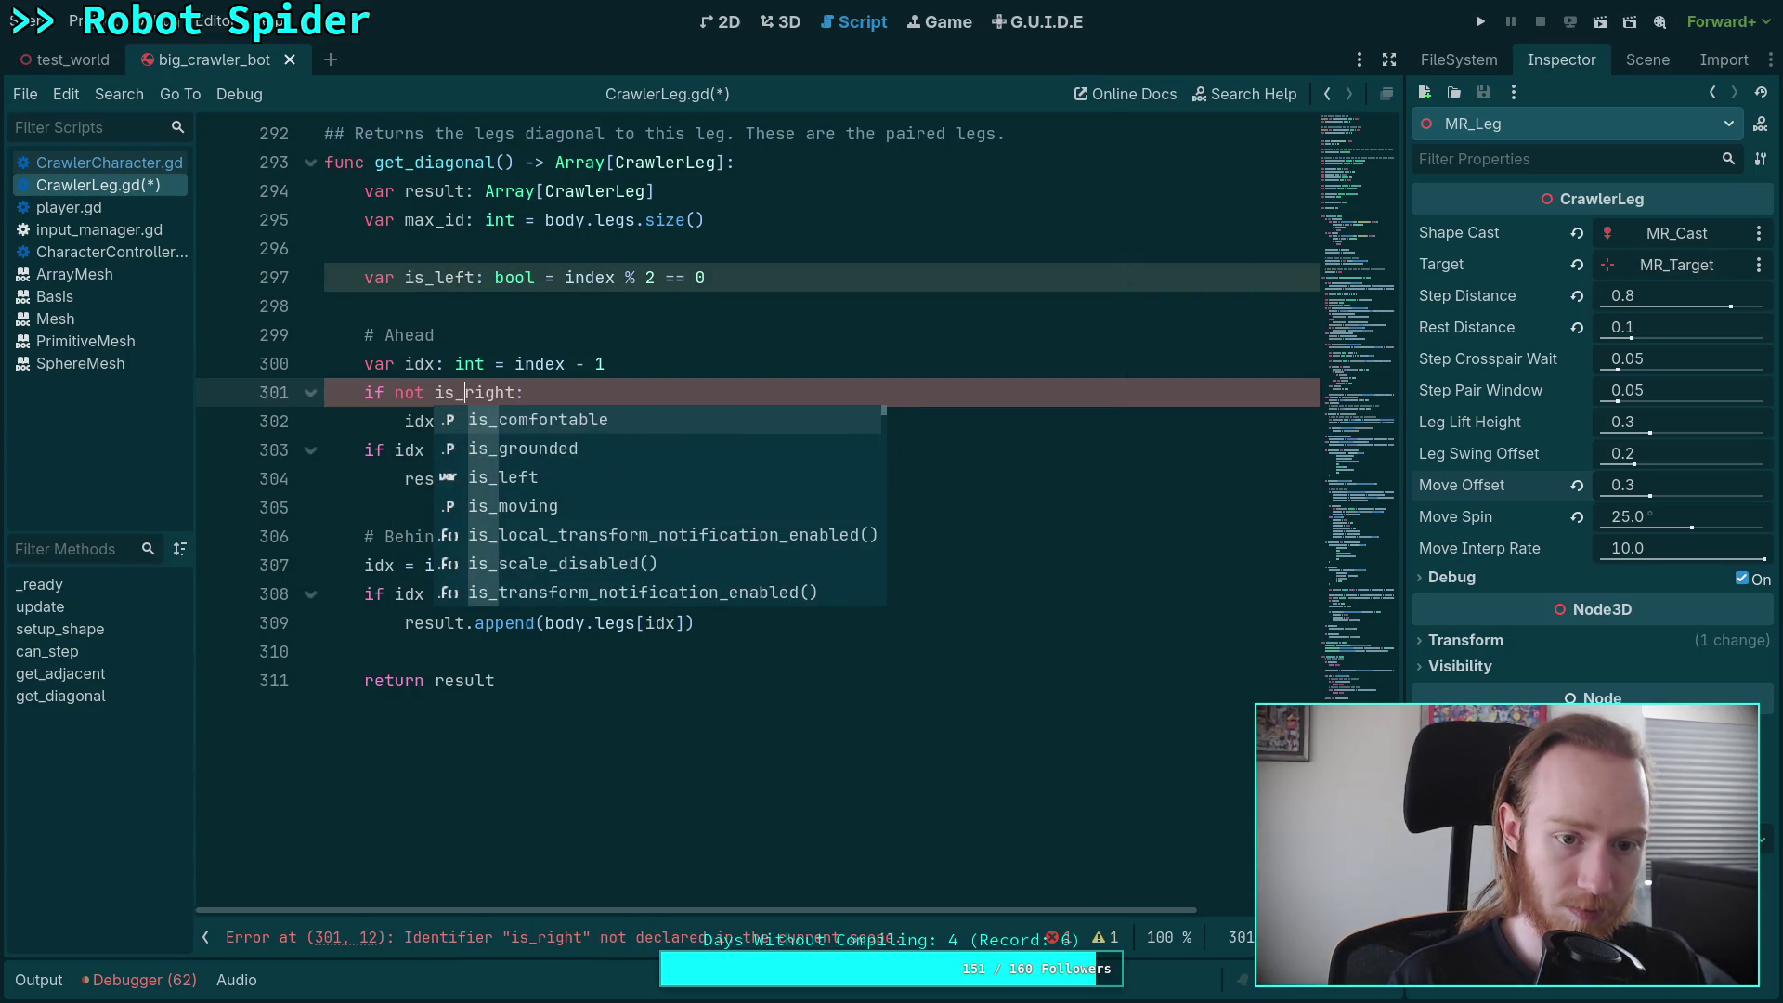
{"action": "key", "text": "BackSpace"}
{"action": "key", "text": "BackSpace"}
{"action": "key", "text": "BackSpace"}
{"action": "type", "text": "left"}
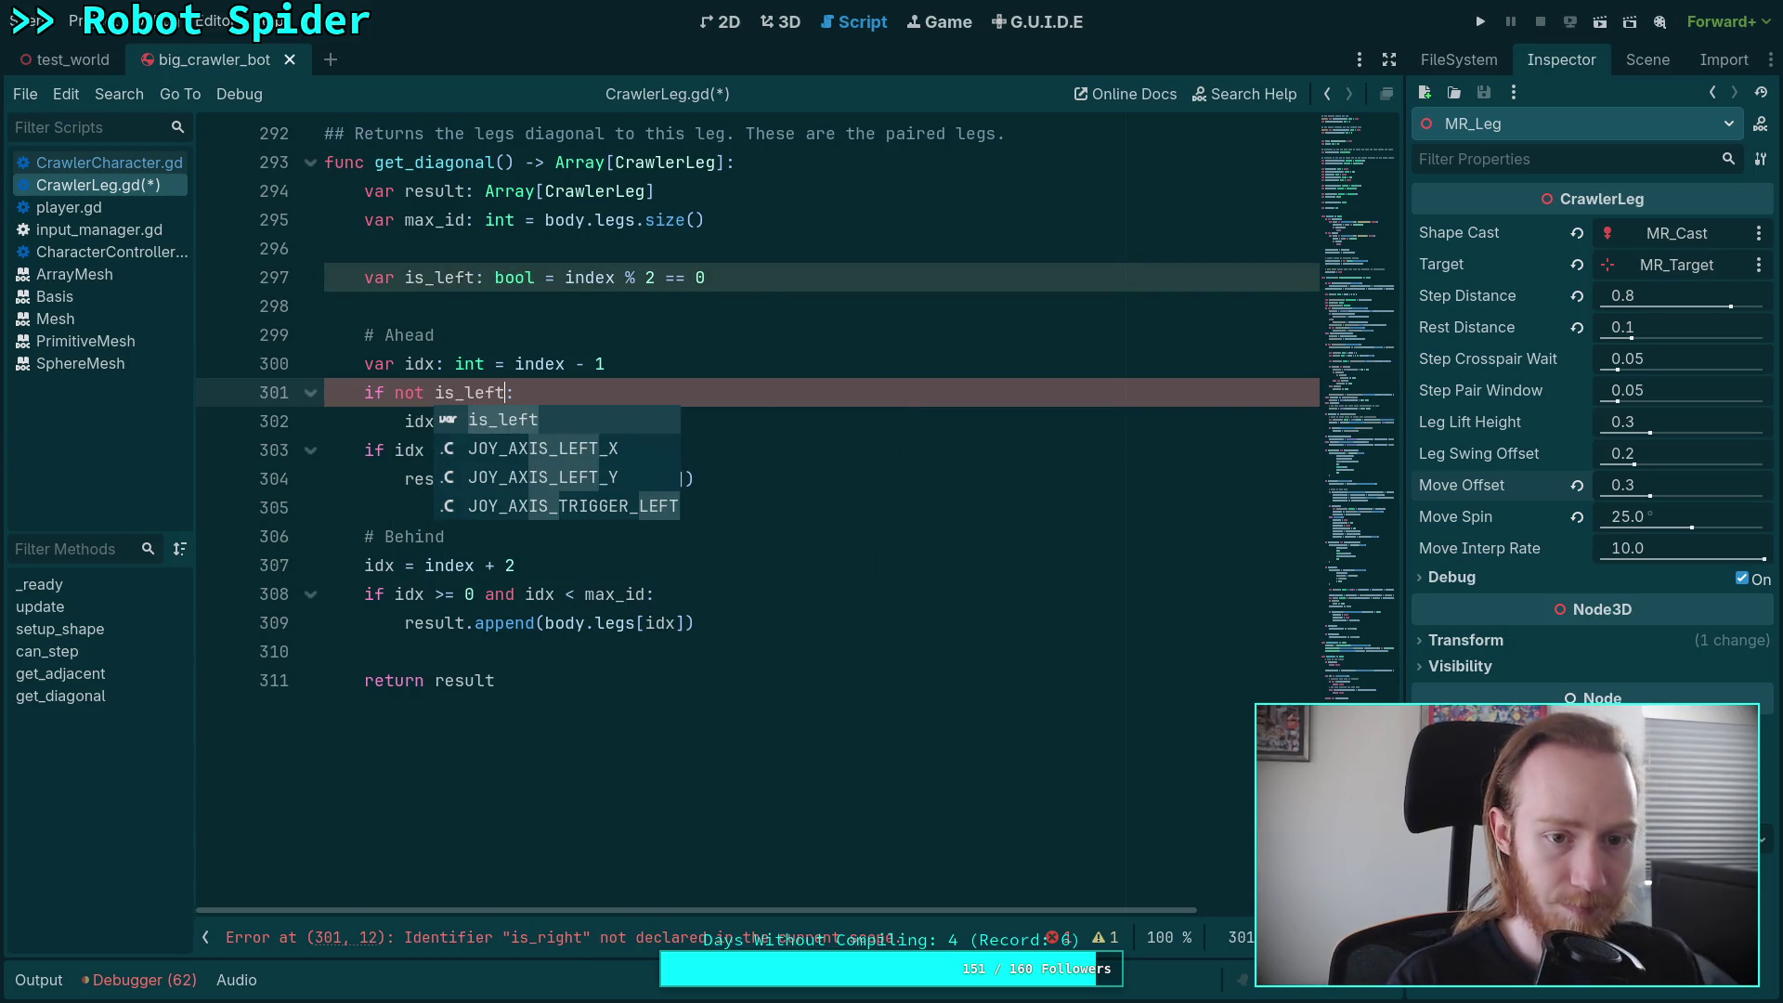
{"action": "key", "text": "Escape"}
{"action": "key", "text": "Up"}
{"action": "key", "text": "Up"}
{"action": "key", "text": "Up"}
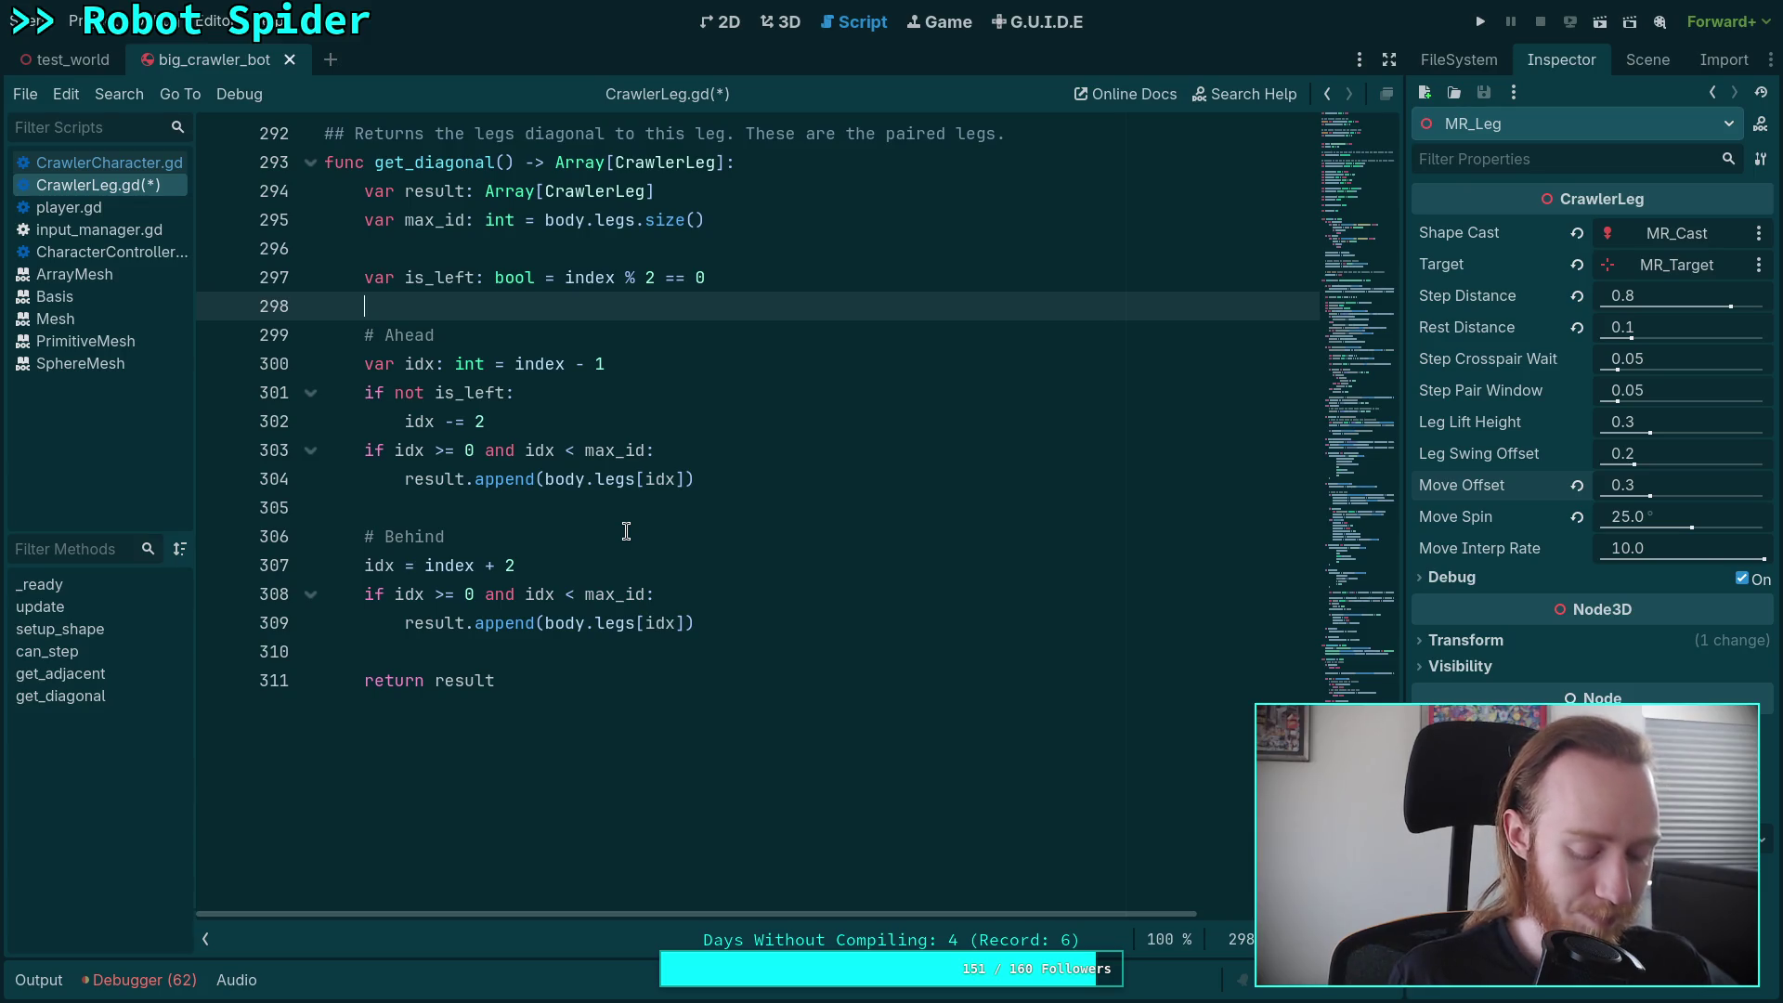
- Change the behind lookup's starting index from index + 2 to index + 1
{"action": "left_click", "coordinate": [574, 567]}
{"action": "key", "text": "BackSpace"}
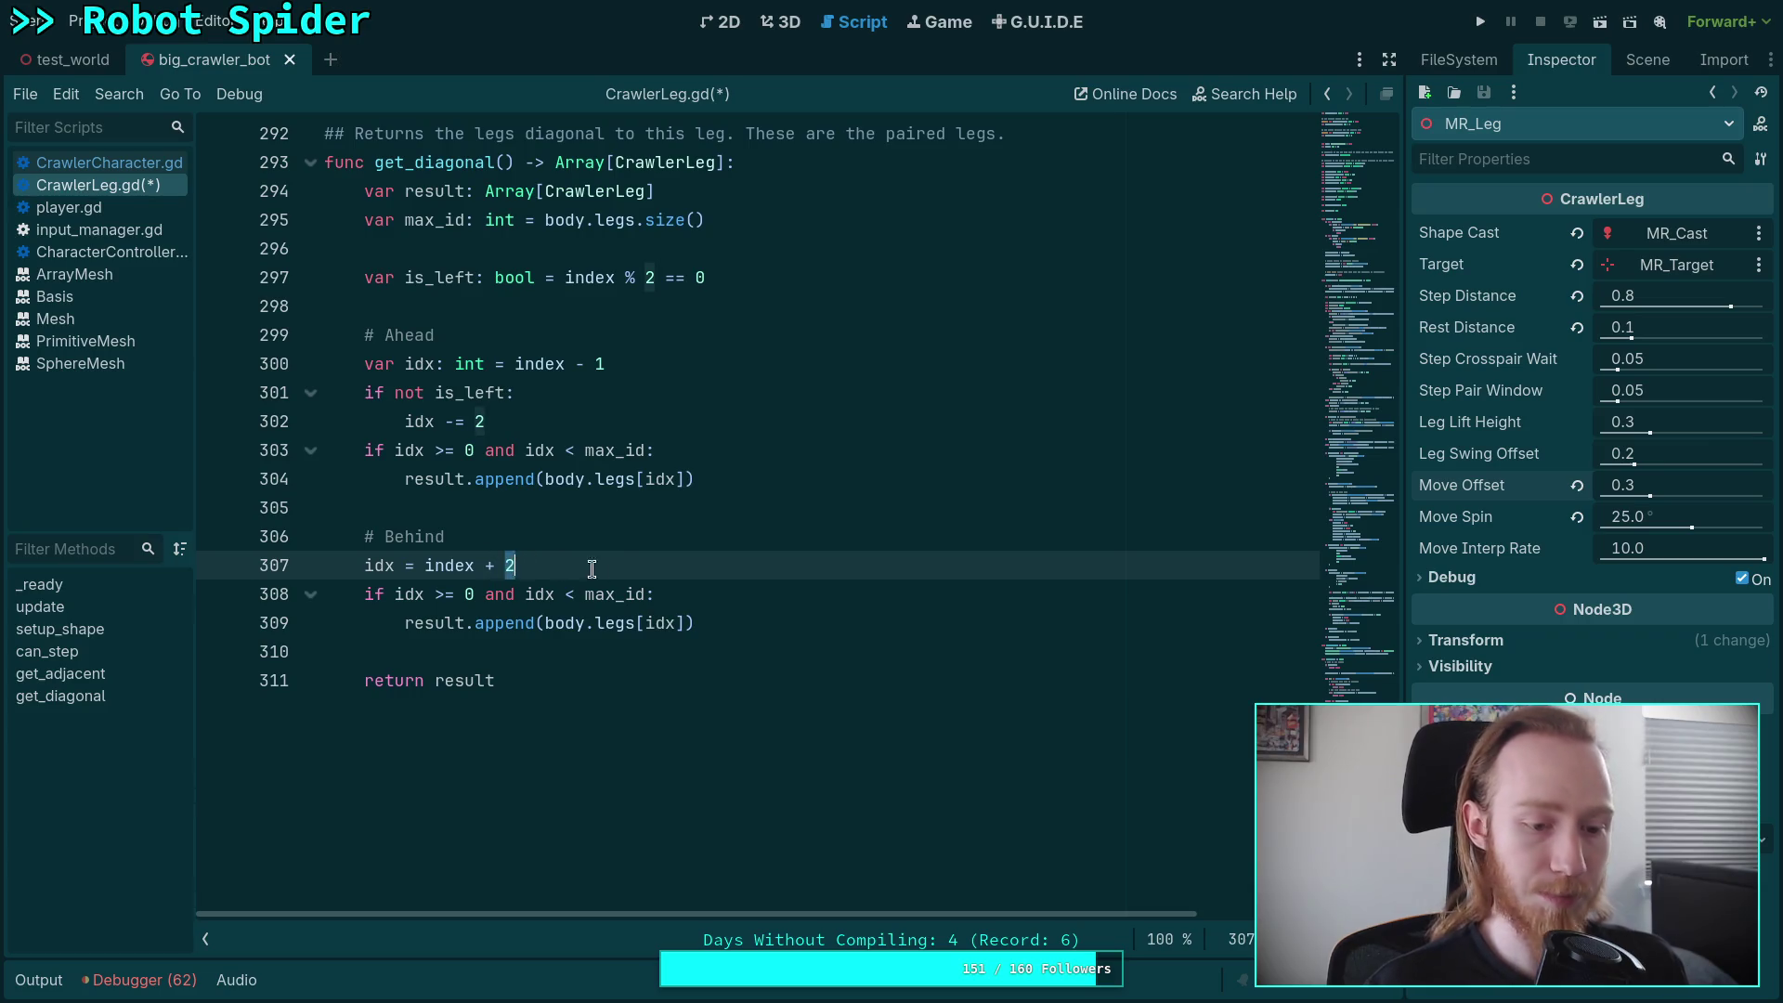
{"action": "type", "text": "1"}
{"action": "key", "text": "Return"}
- Add 'if is_left:' with 'idx += 2' below it and save CrawlerLeg.gd
{"action": "type", "text": "ig i-"}
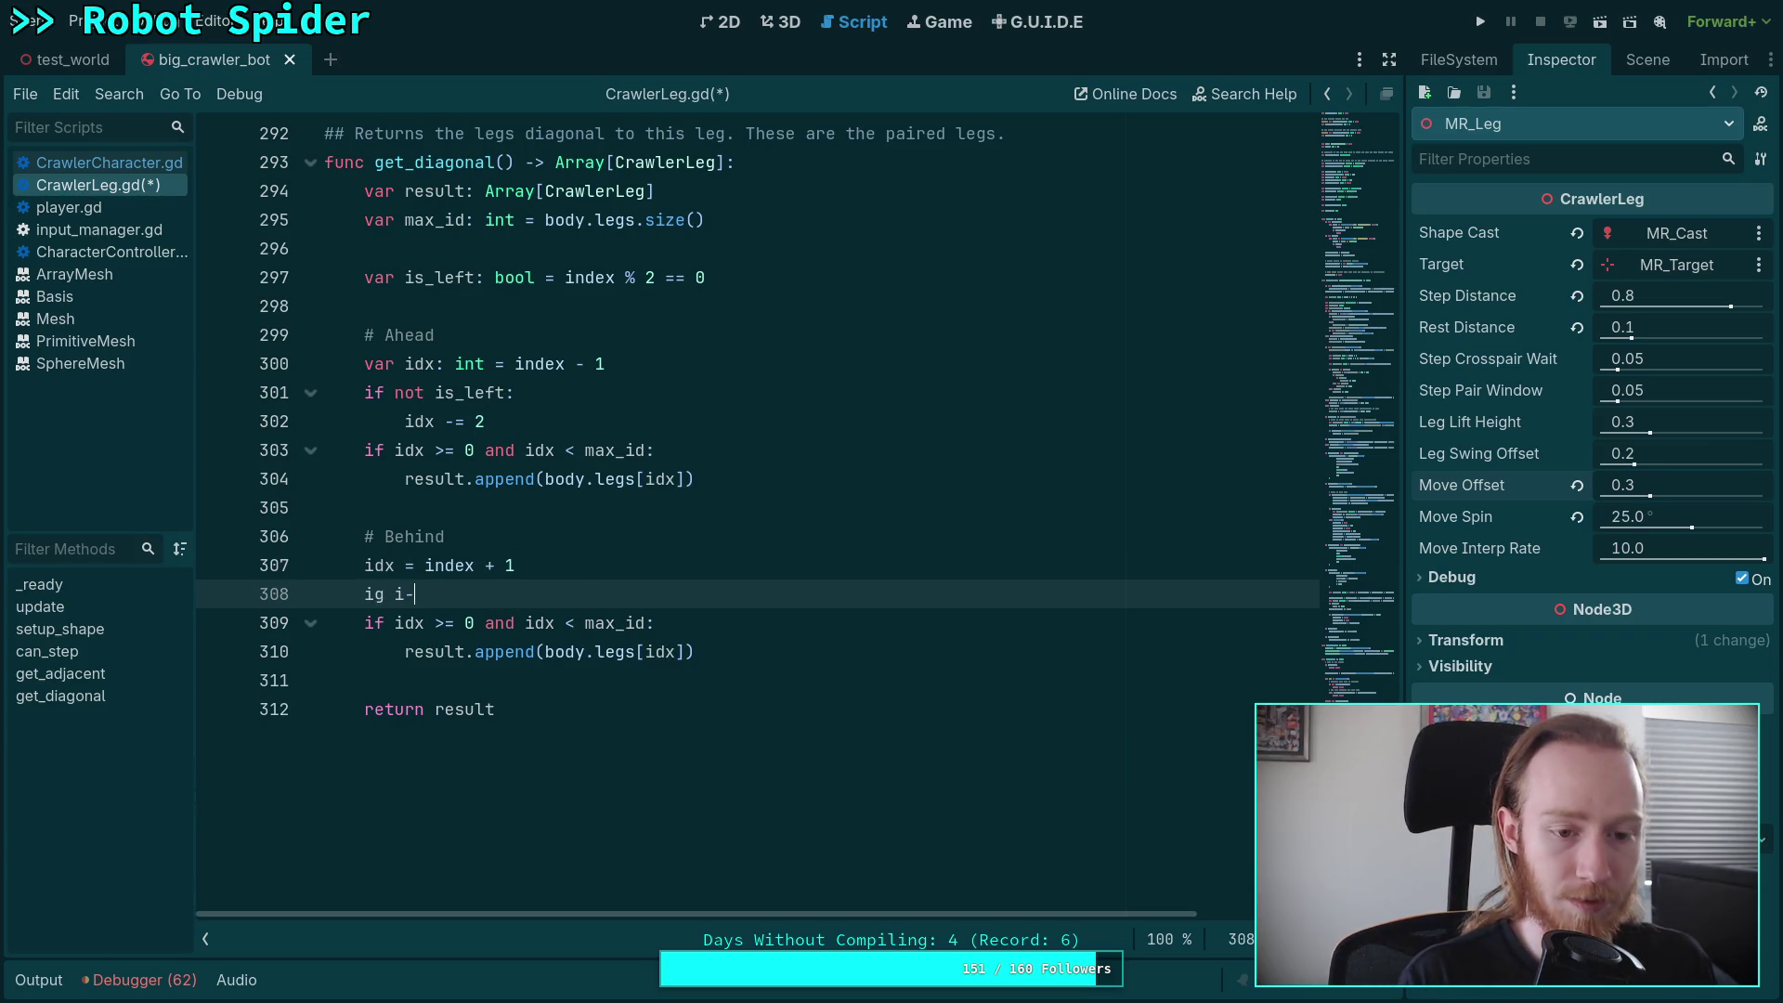
{"action": "key", "text": "BackSpace"}
{"action": "key", "text": "BackSpace"}
{"action": "type", "text": "i"}
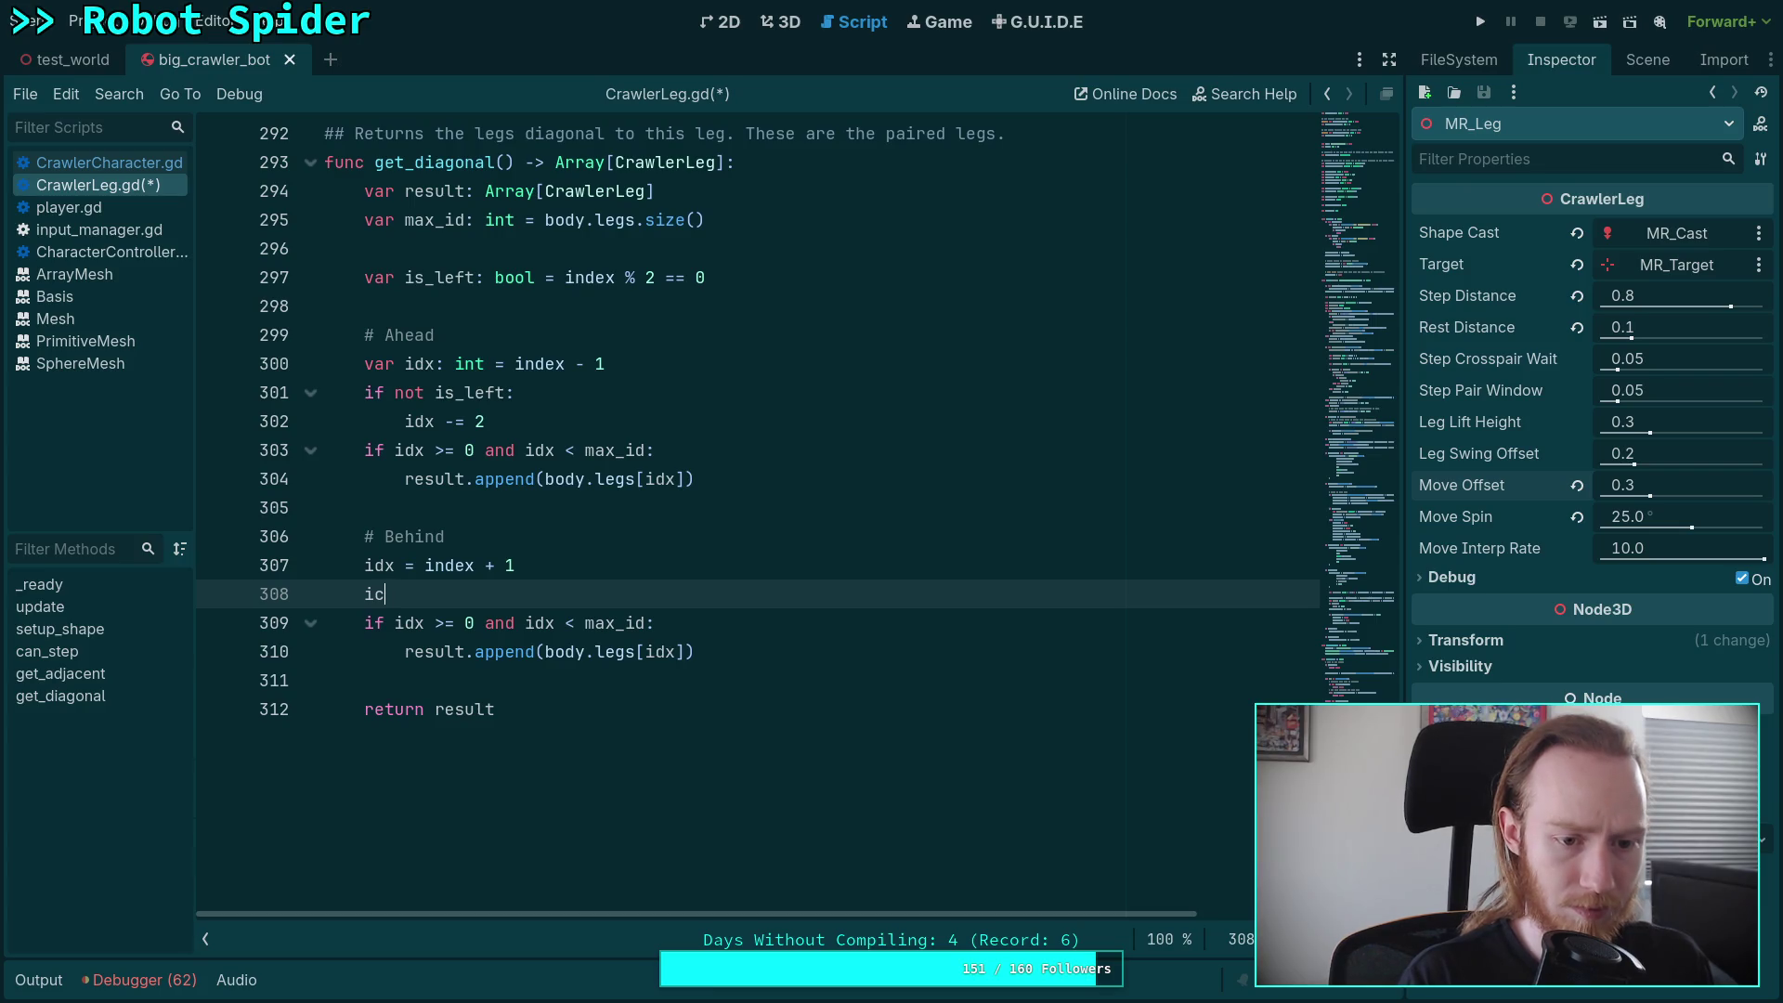
{"action": "type", "text": "f is_legt"}
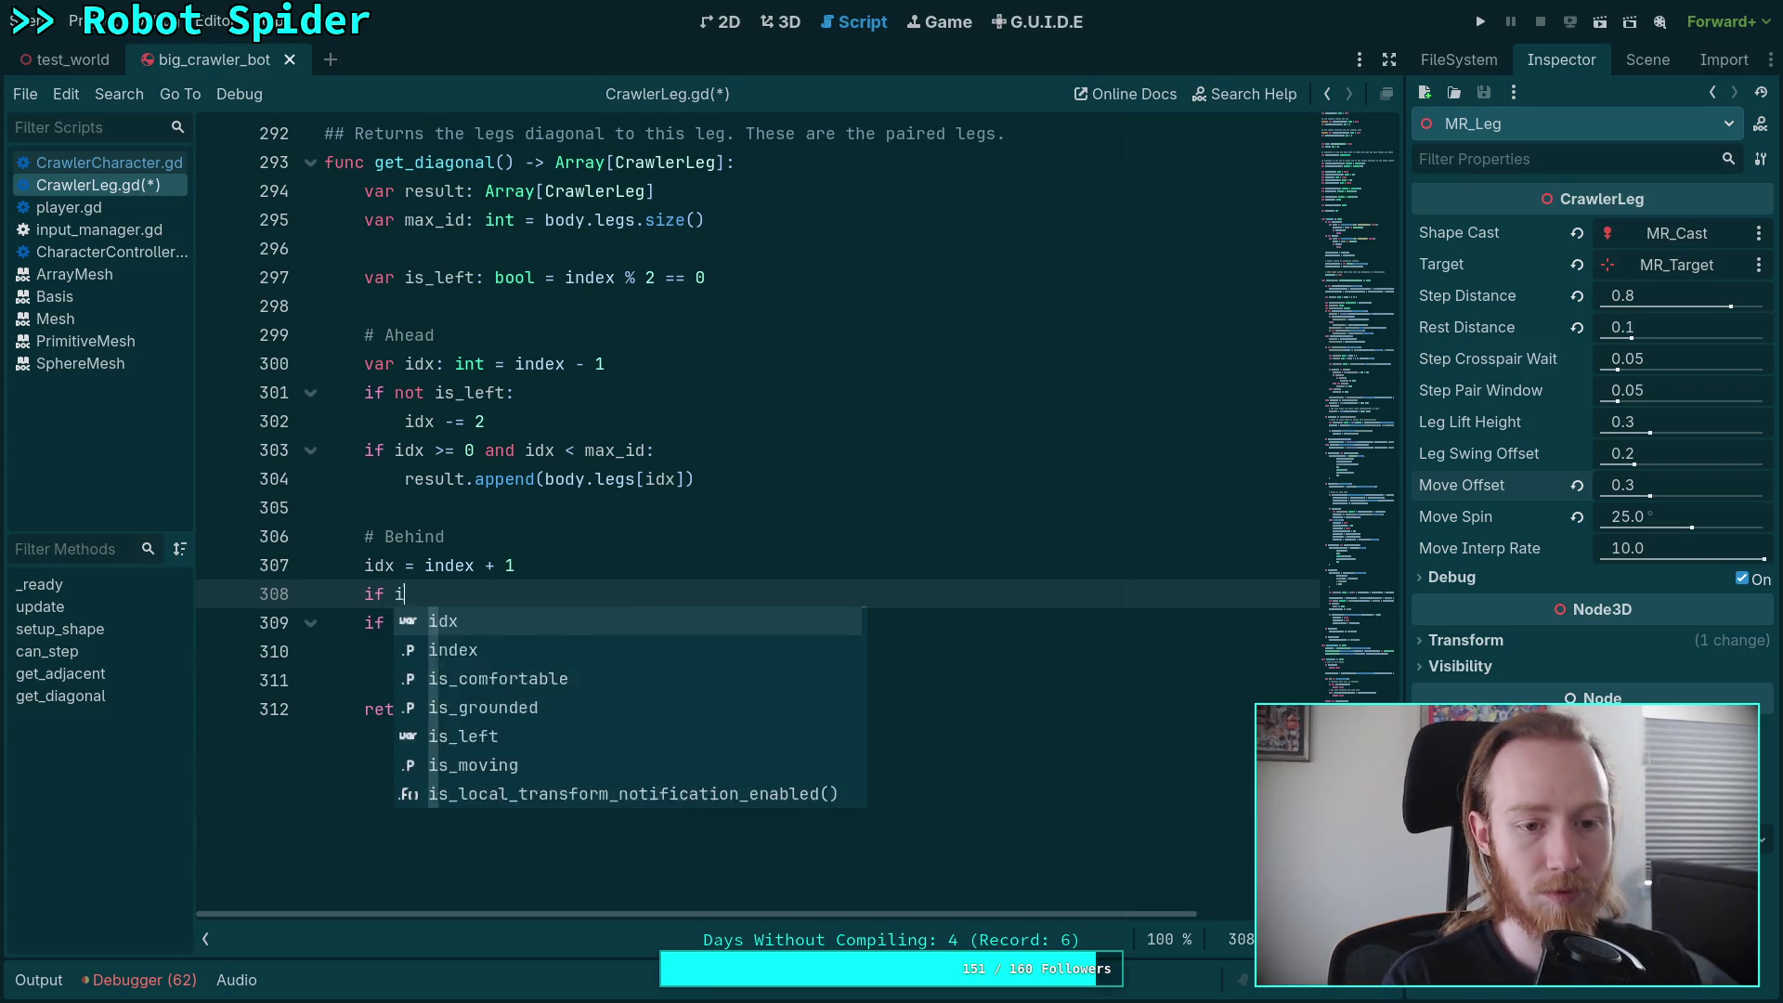
{"action": "key", "text": "BackSpace"}
{"action": "key", "text": "BackSpace"}
{"action": "type", "text": "f"}
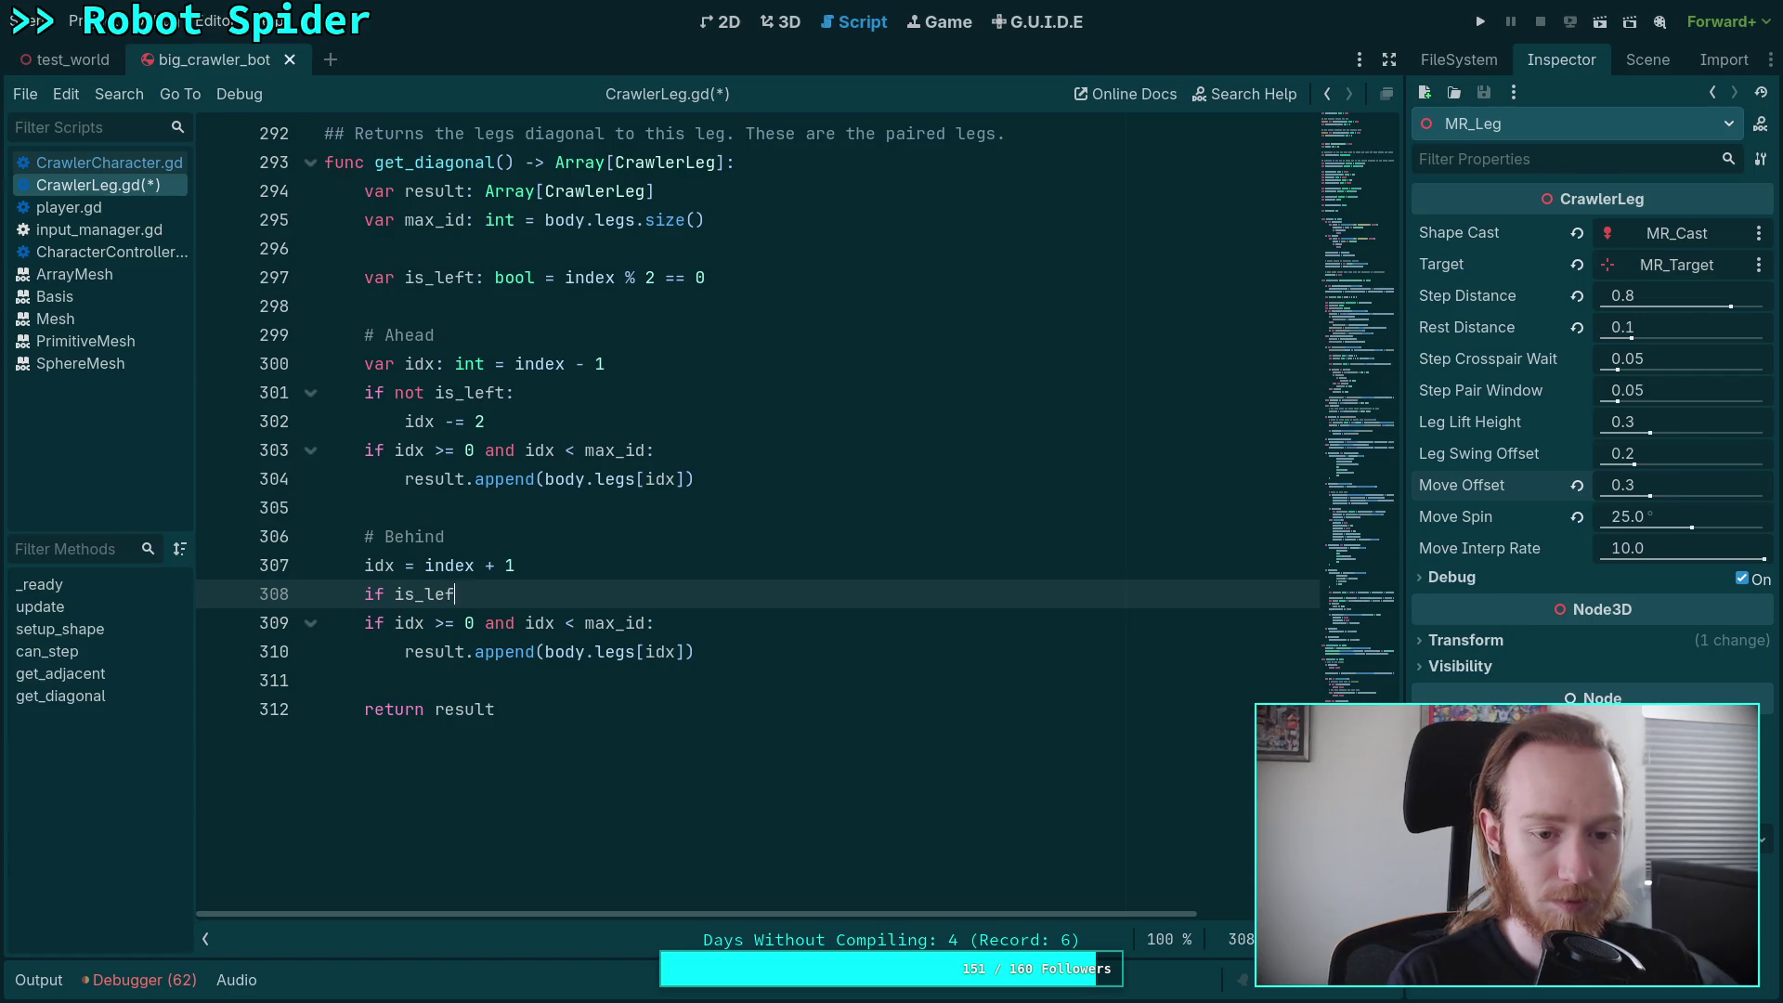
{"action": "type", "text": "t:"}
{"action": "key", "text": "Return"}
{"action": "key", "text": "Return"}
{"action": "key", "text": "Up"}
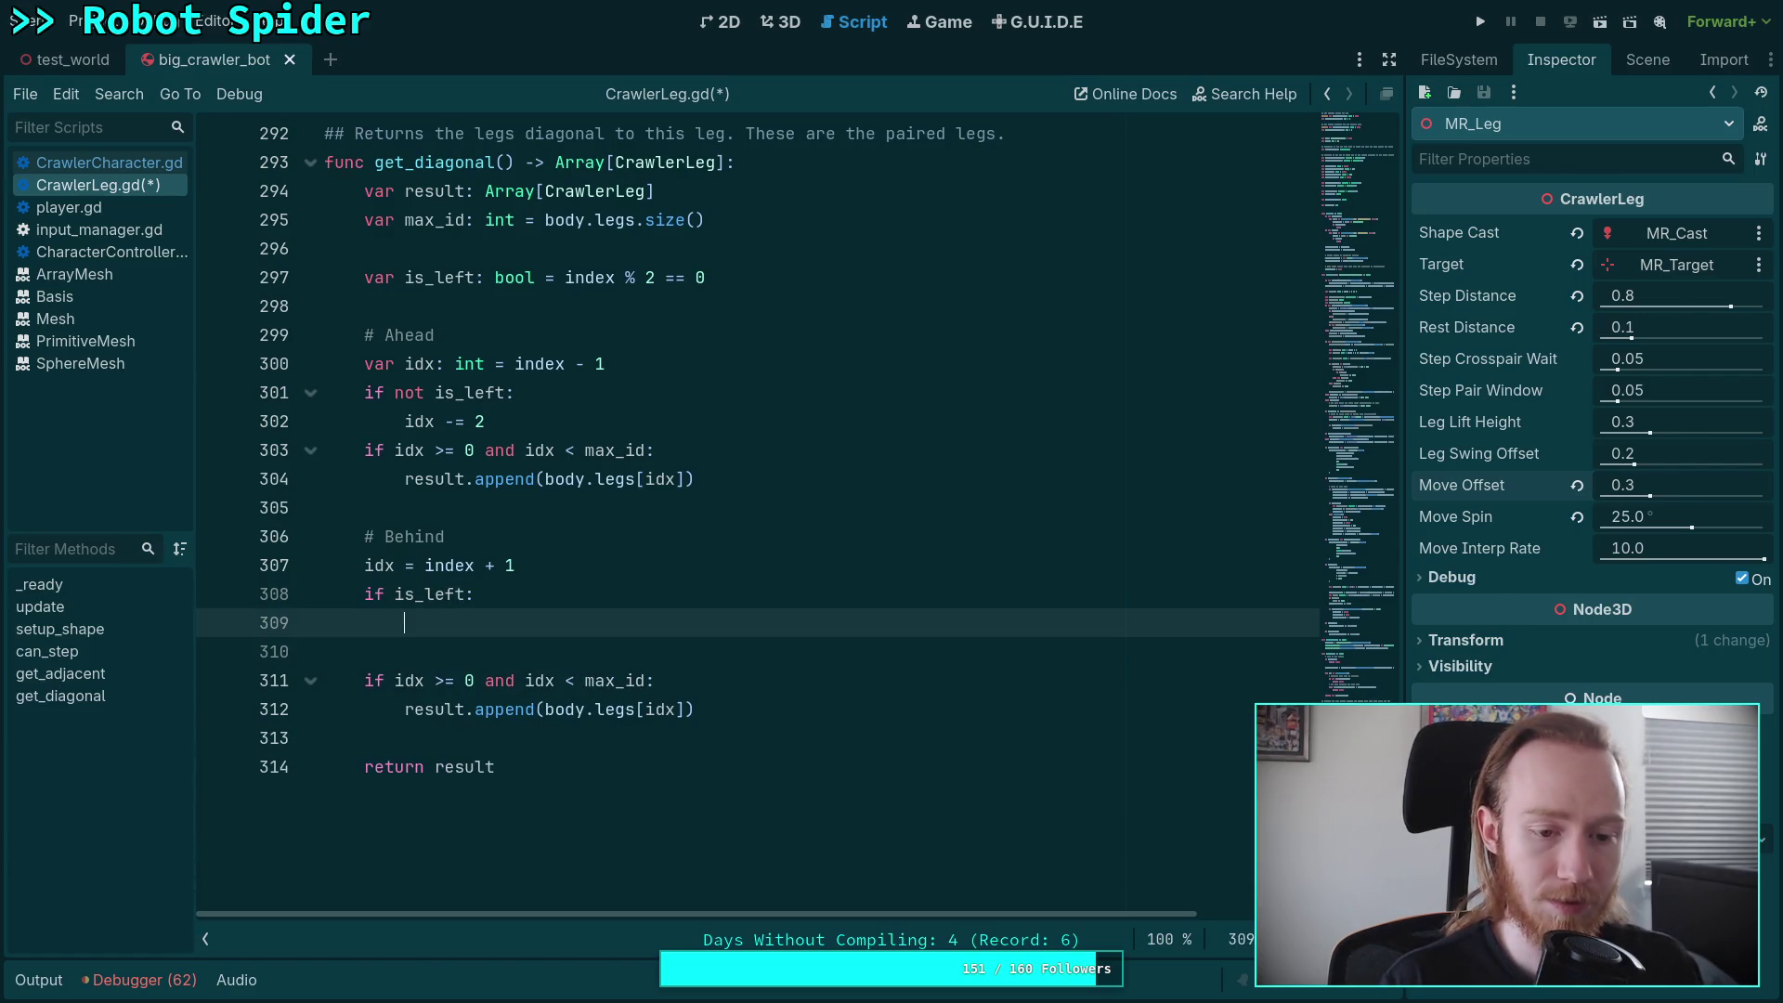
{"action": "key", "text": "Down"}
{"action": "key", "text": "BackSpace"}
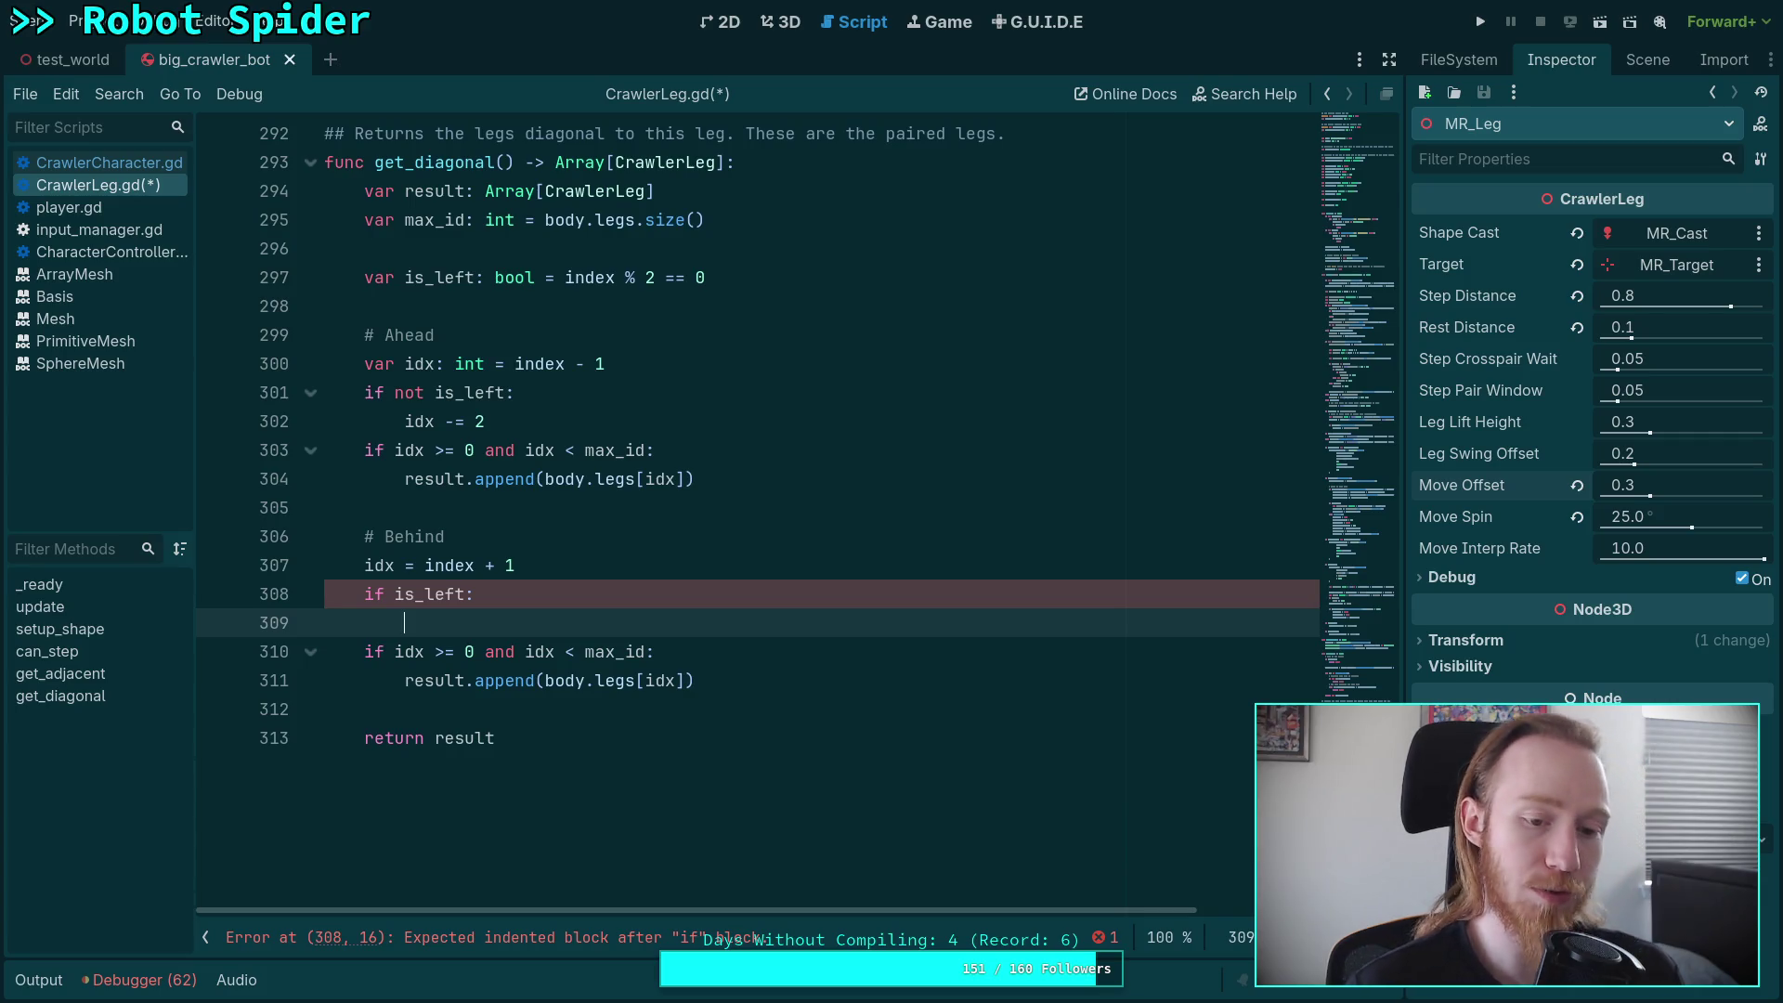
{"action": "type", "text": "idx += 2"}
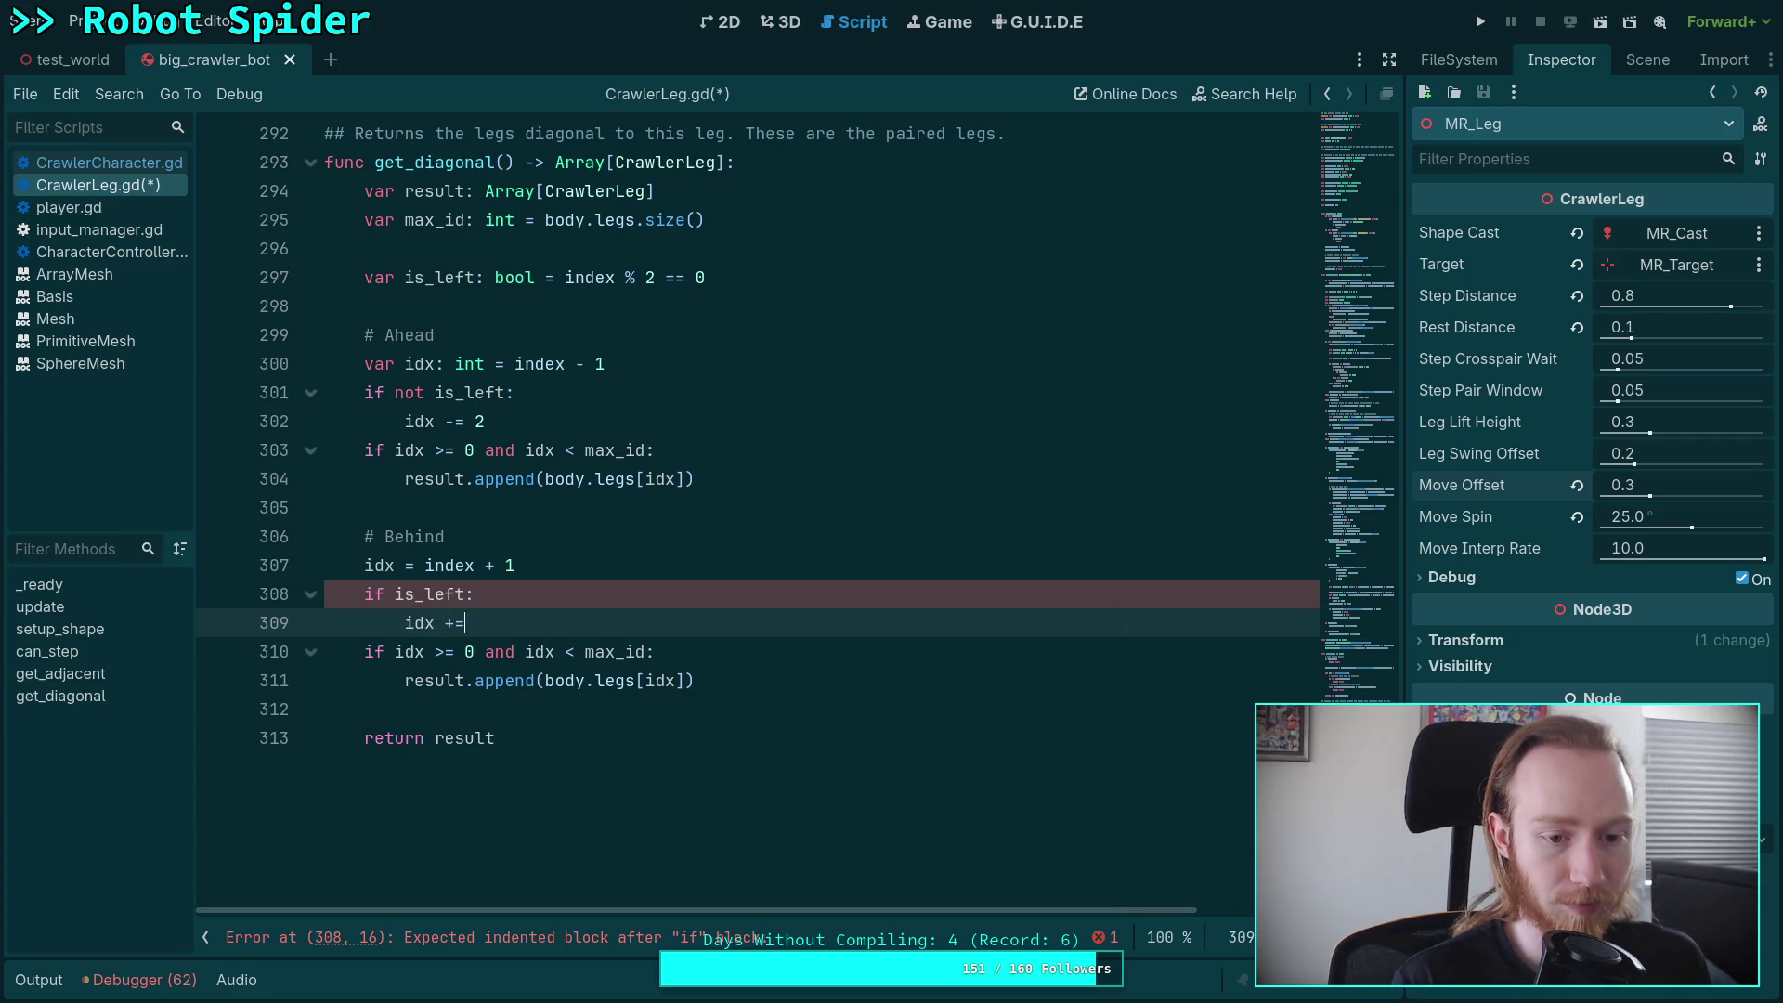
{"action": "left_click", "coordinate": [787, 714]}
{"action": "key", "text": "ctrl+s"}
- Fold the get_adjacent and get_diagonal functions in CrawlerLeg.gd
{"action": "scroll", "coordinate": [726, 660], "scroll_direction": "up", "scroll_amount": 8}
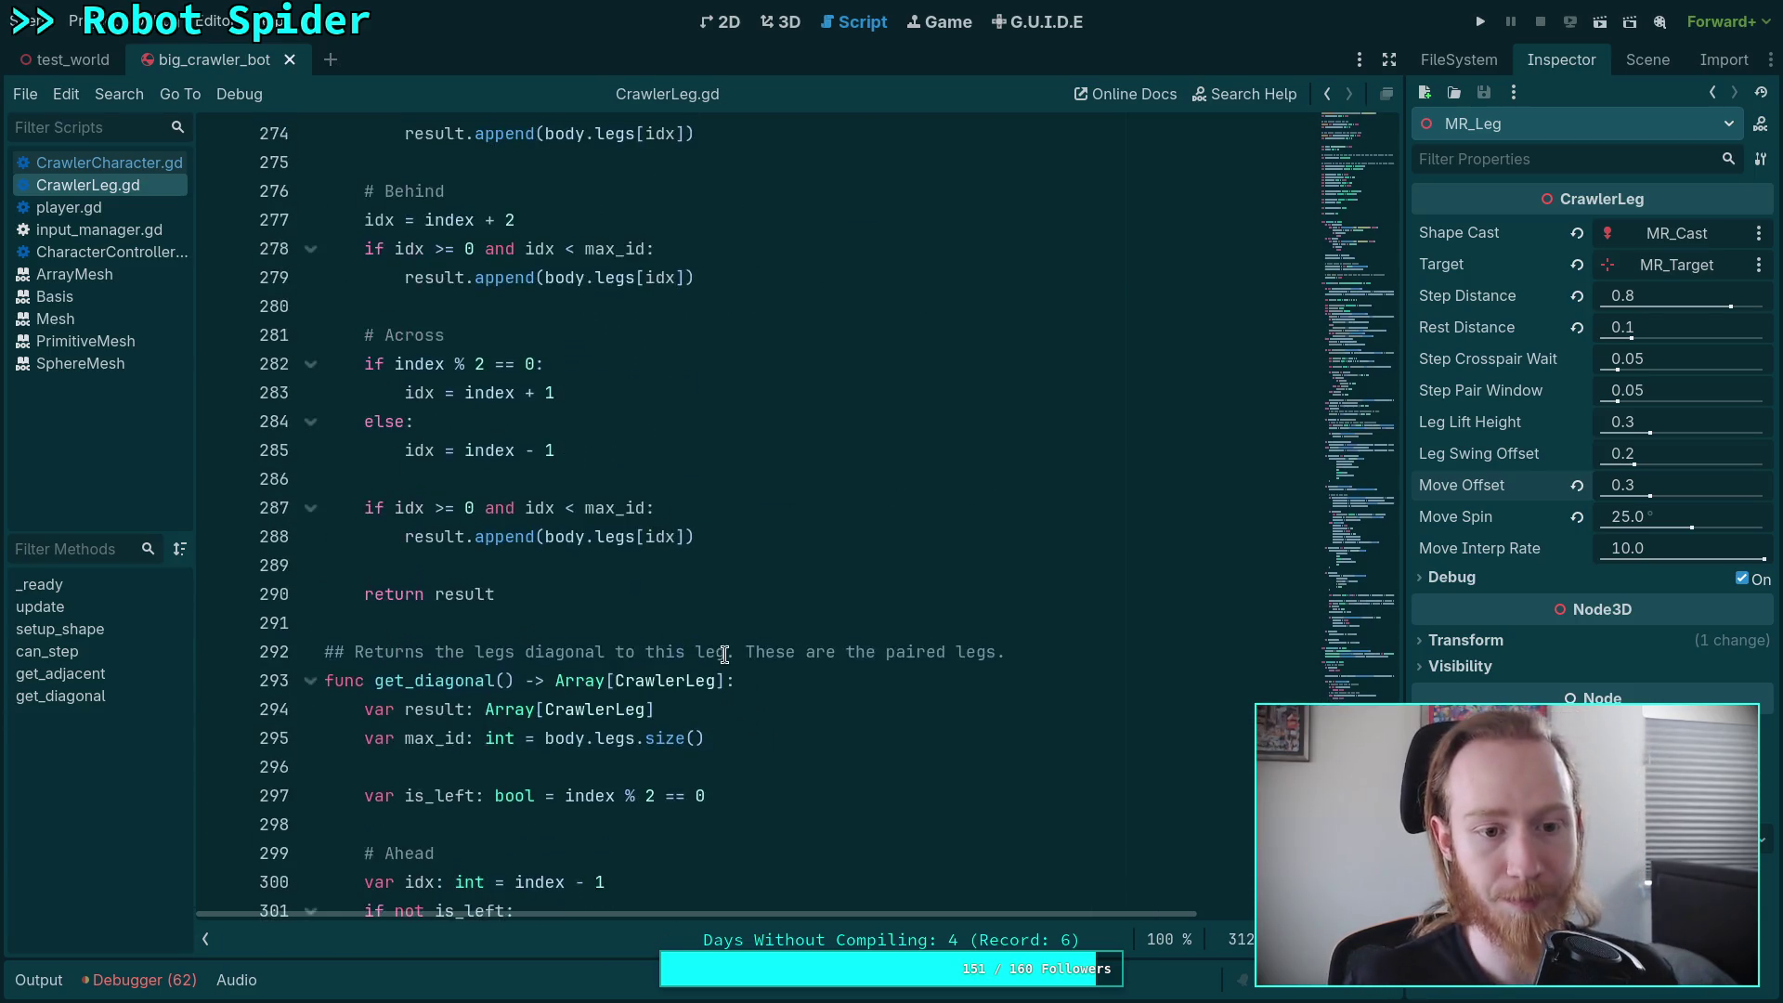
{"action": "scroll", "coordinate": [726, 660], "scroll_direction": "up", "scroll_amount": 4}
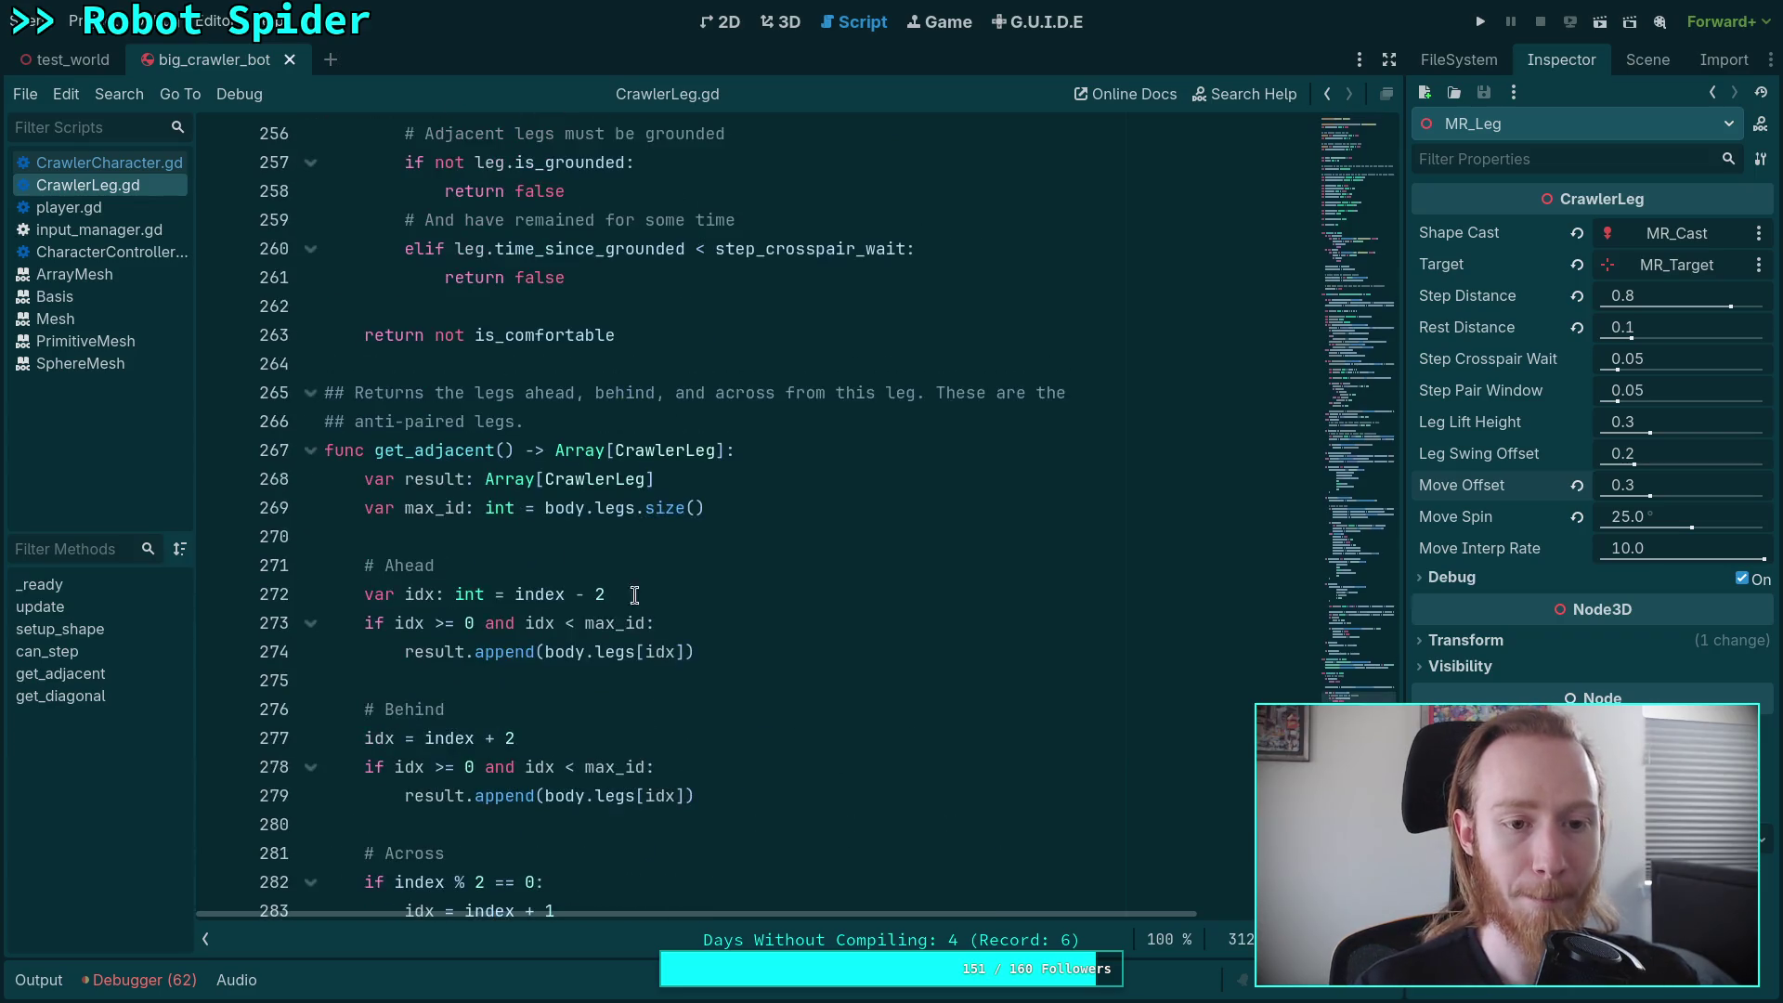
{"action": "left_click", "coordinate": [312, 449]}
{"action": "left_click", "coordinate": [309, 536]}
- Below can_step's adjacent-leg checks, write '# If any paired leg has recently started moving', trimmed back to '# If'
{"action": "scroll", "coordinate": [481, 529], "scroll_direction": "up", "scroll_amount": 1}
{"action": "left_click", "coordinate": [748, 536]}
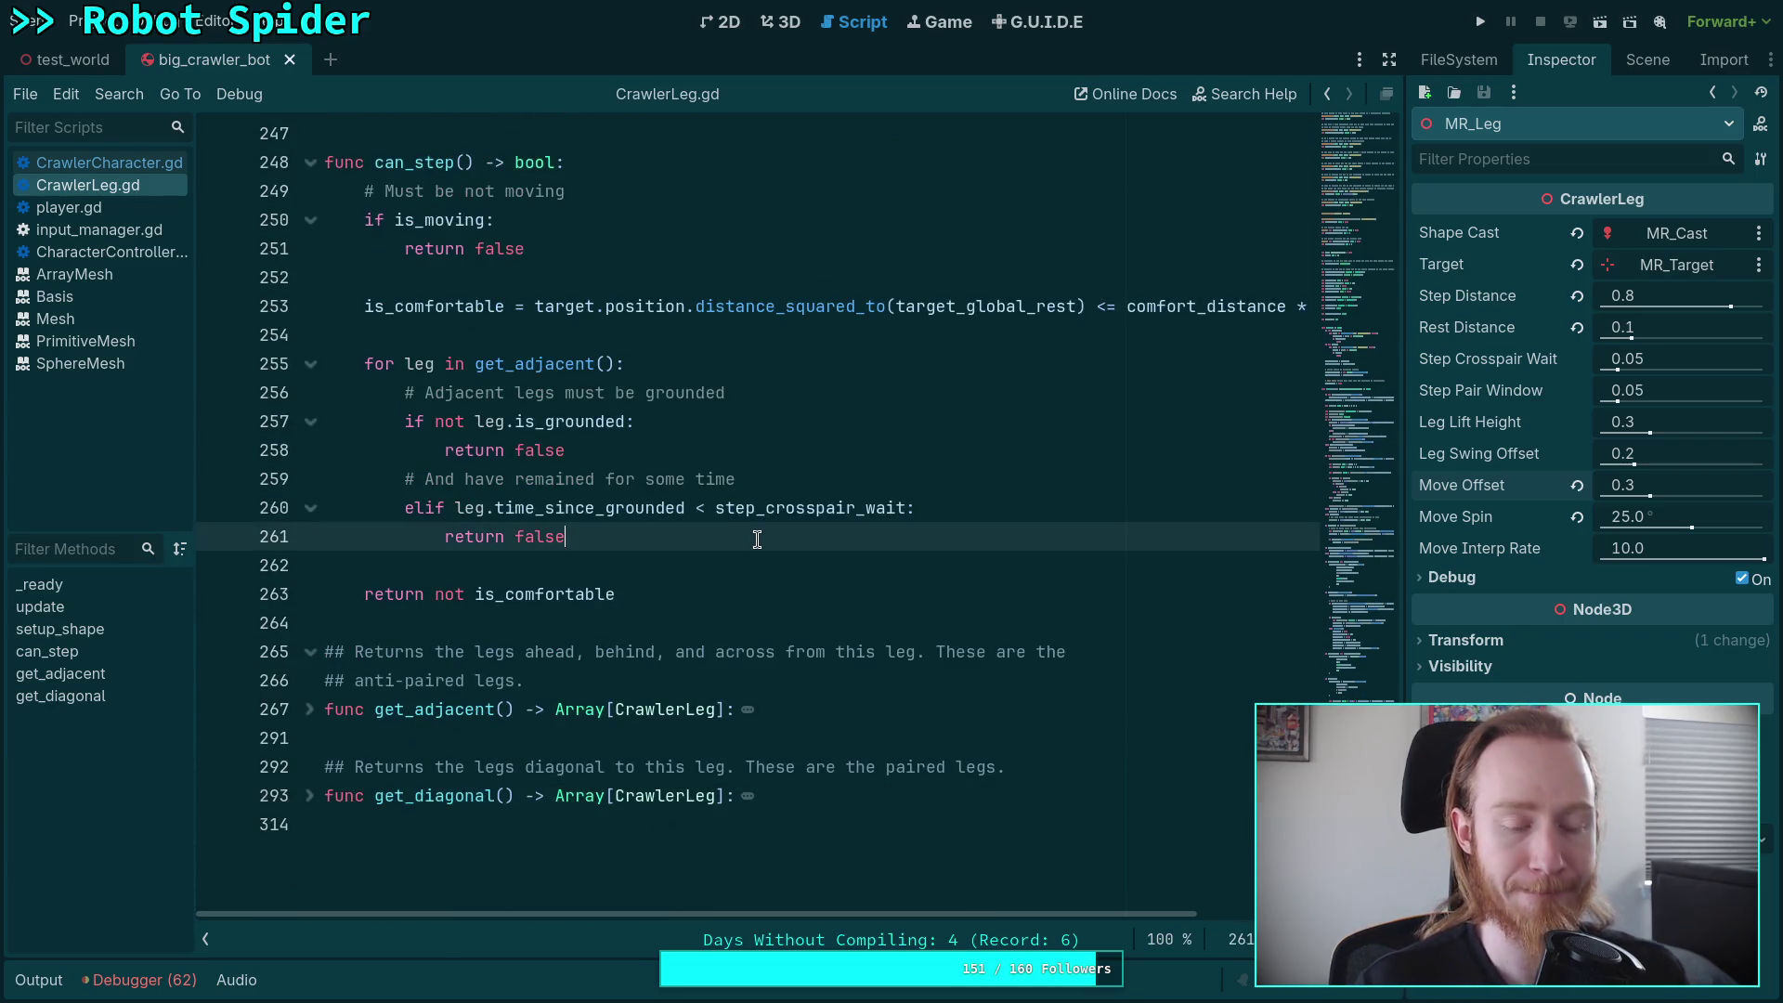
{"action": "key", "text": "Return"}
{"action": "key", "text": "Return"}
{"action": "key", "text": "BackSpace"}
{"action": "type", "text": "# "}
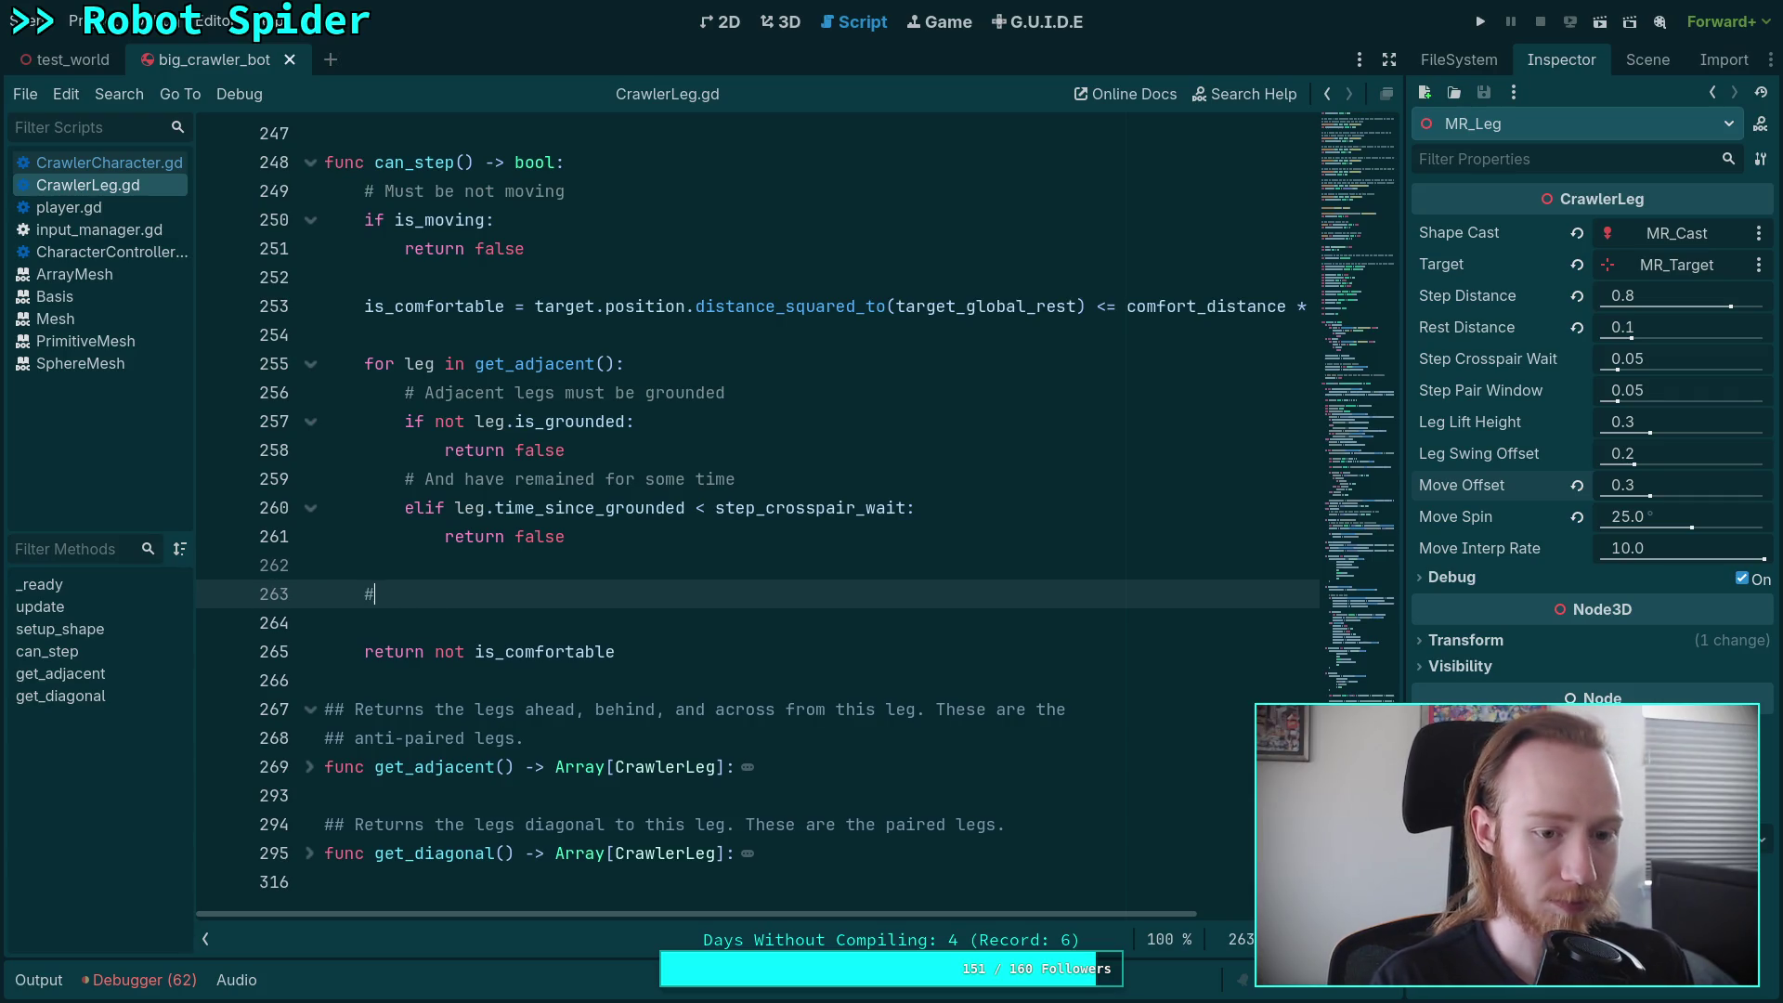
{"action": "type", "text": "If any p"}
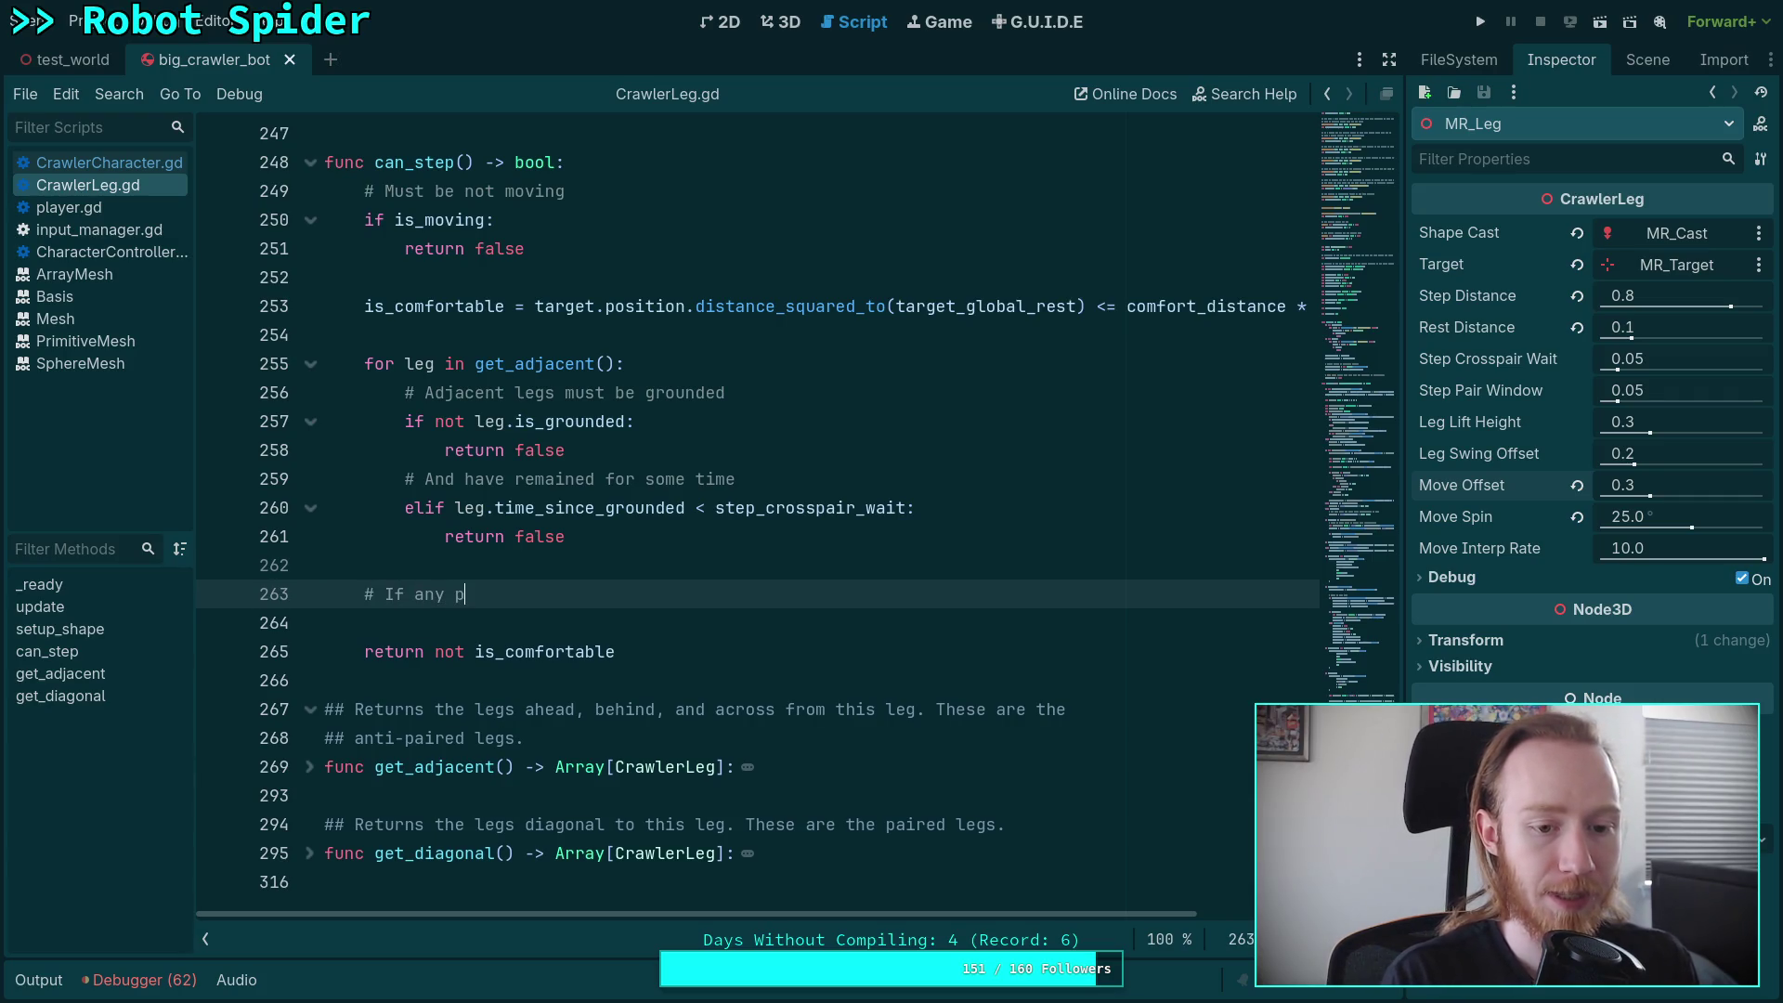
{"action": "type", "text": "aired leg "}
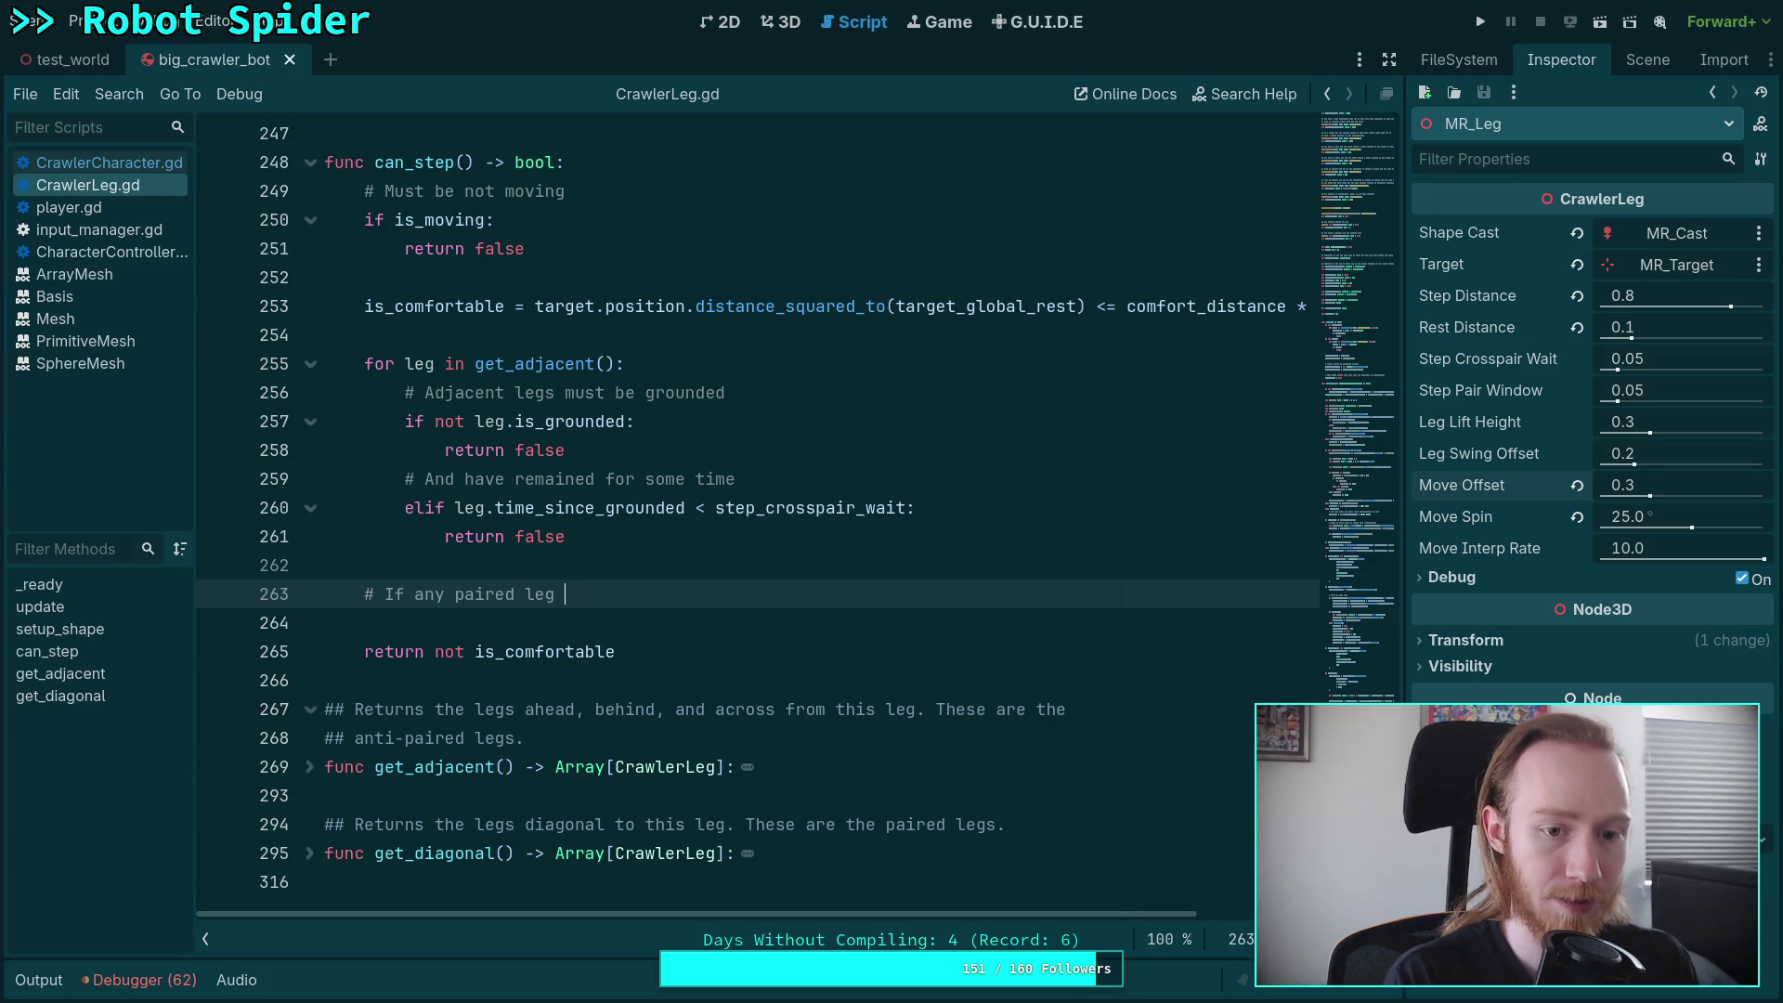
{"action": "type", "text": "has recent"}
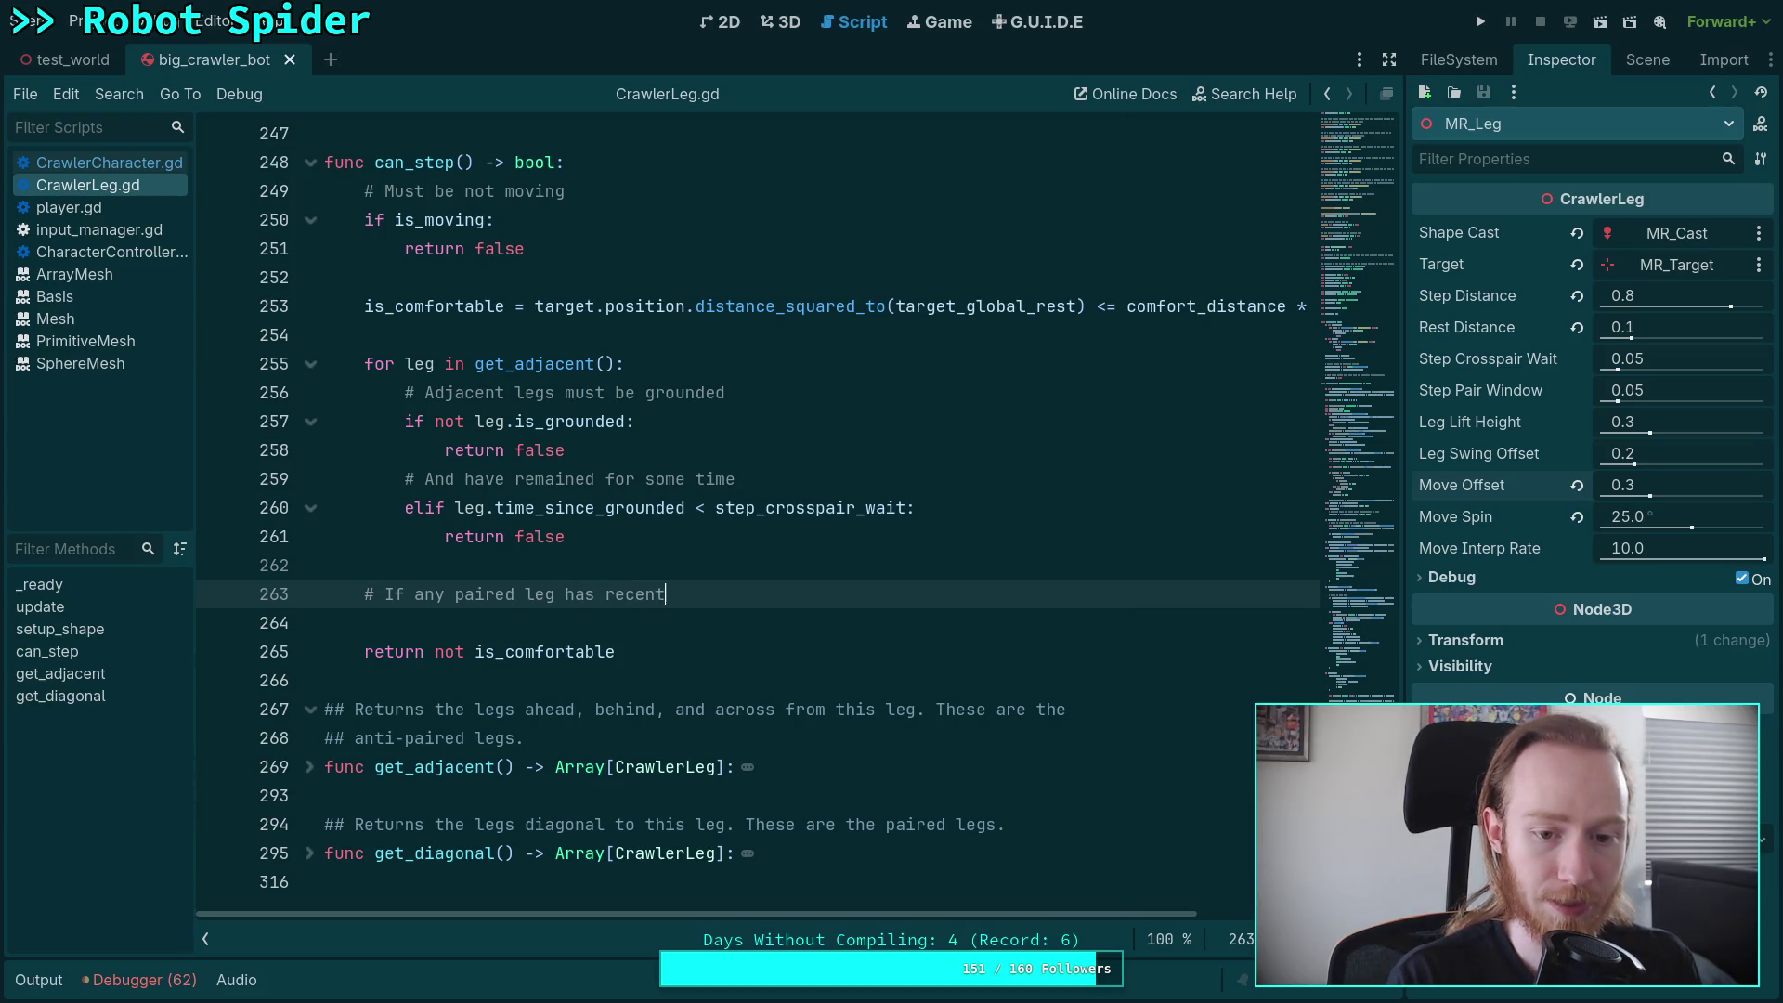
{"action": "type", "text": "ly started movi"}
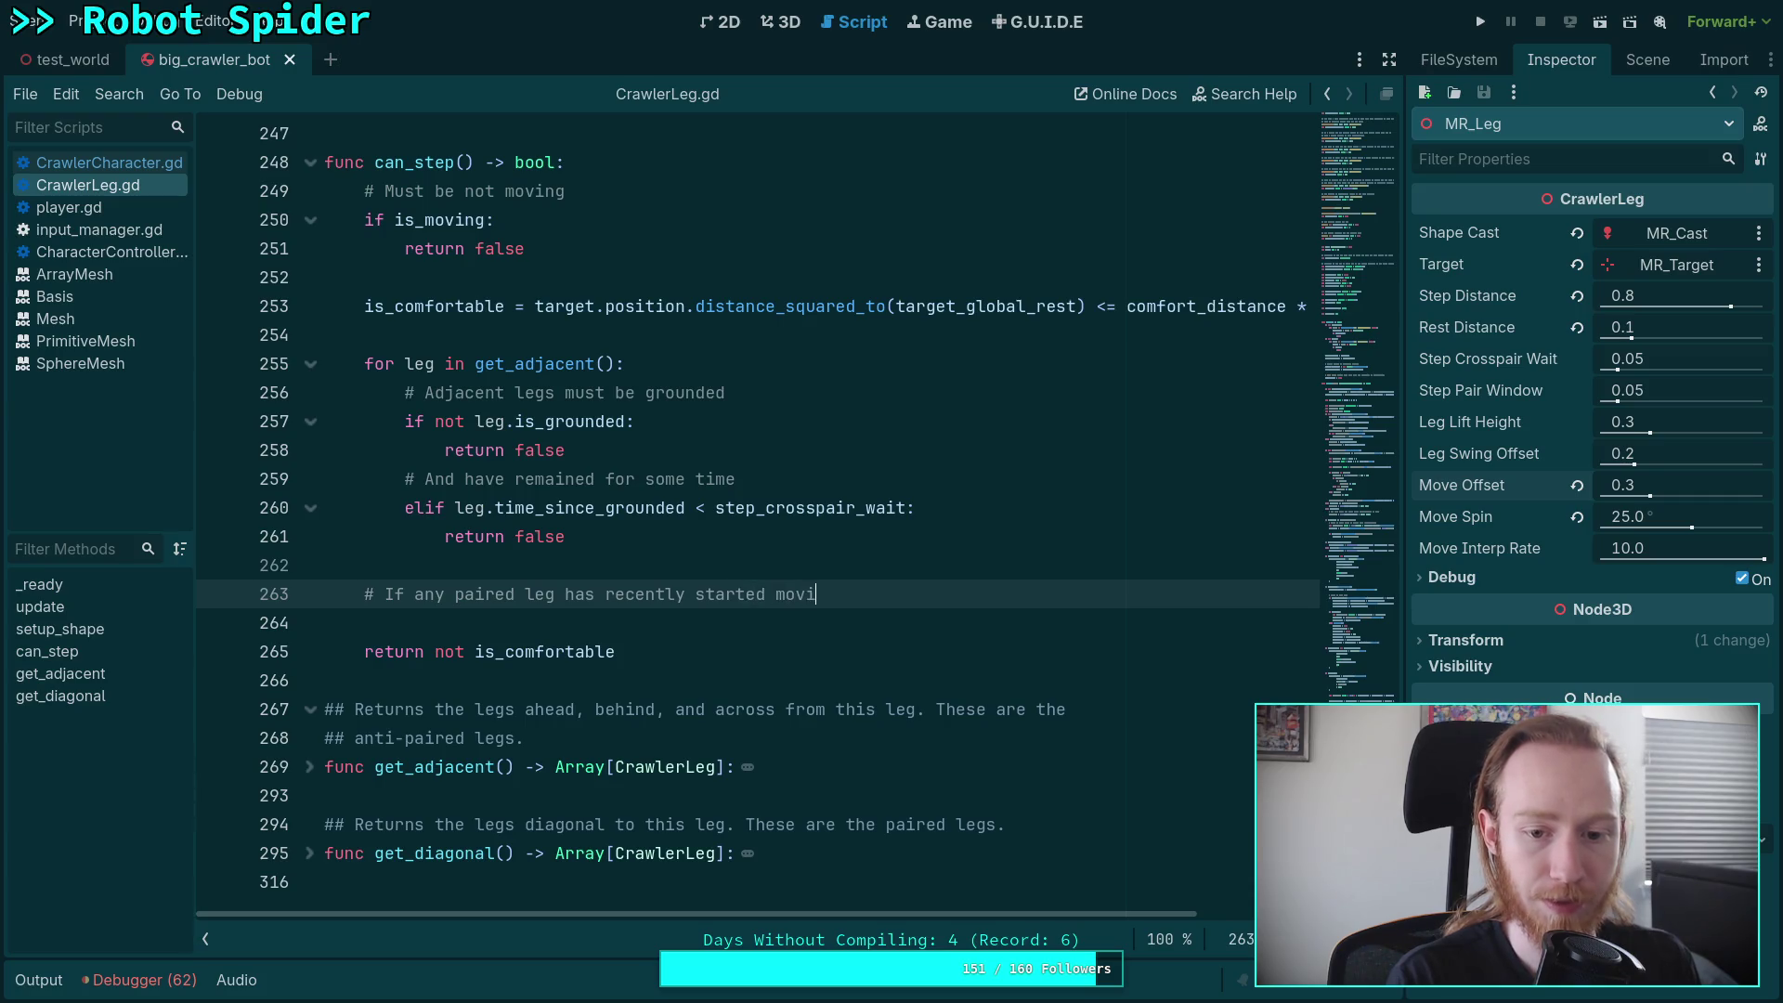
{"action": "type", "text": "ng,"}
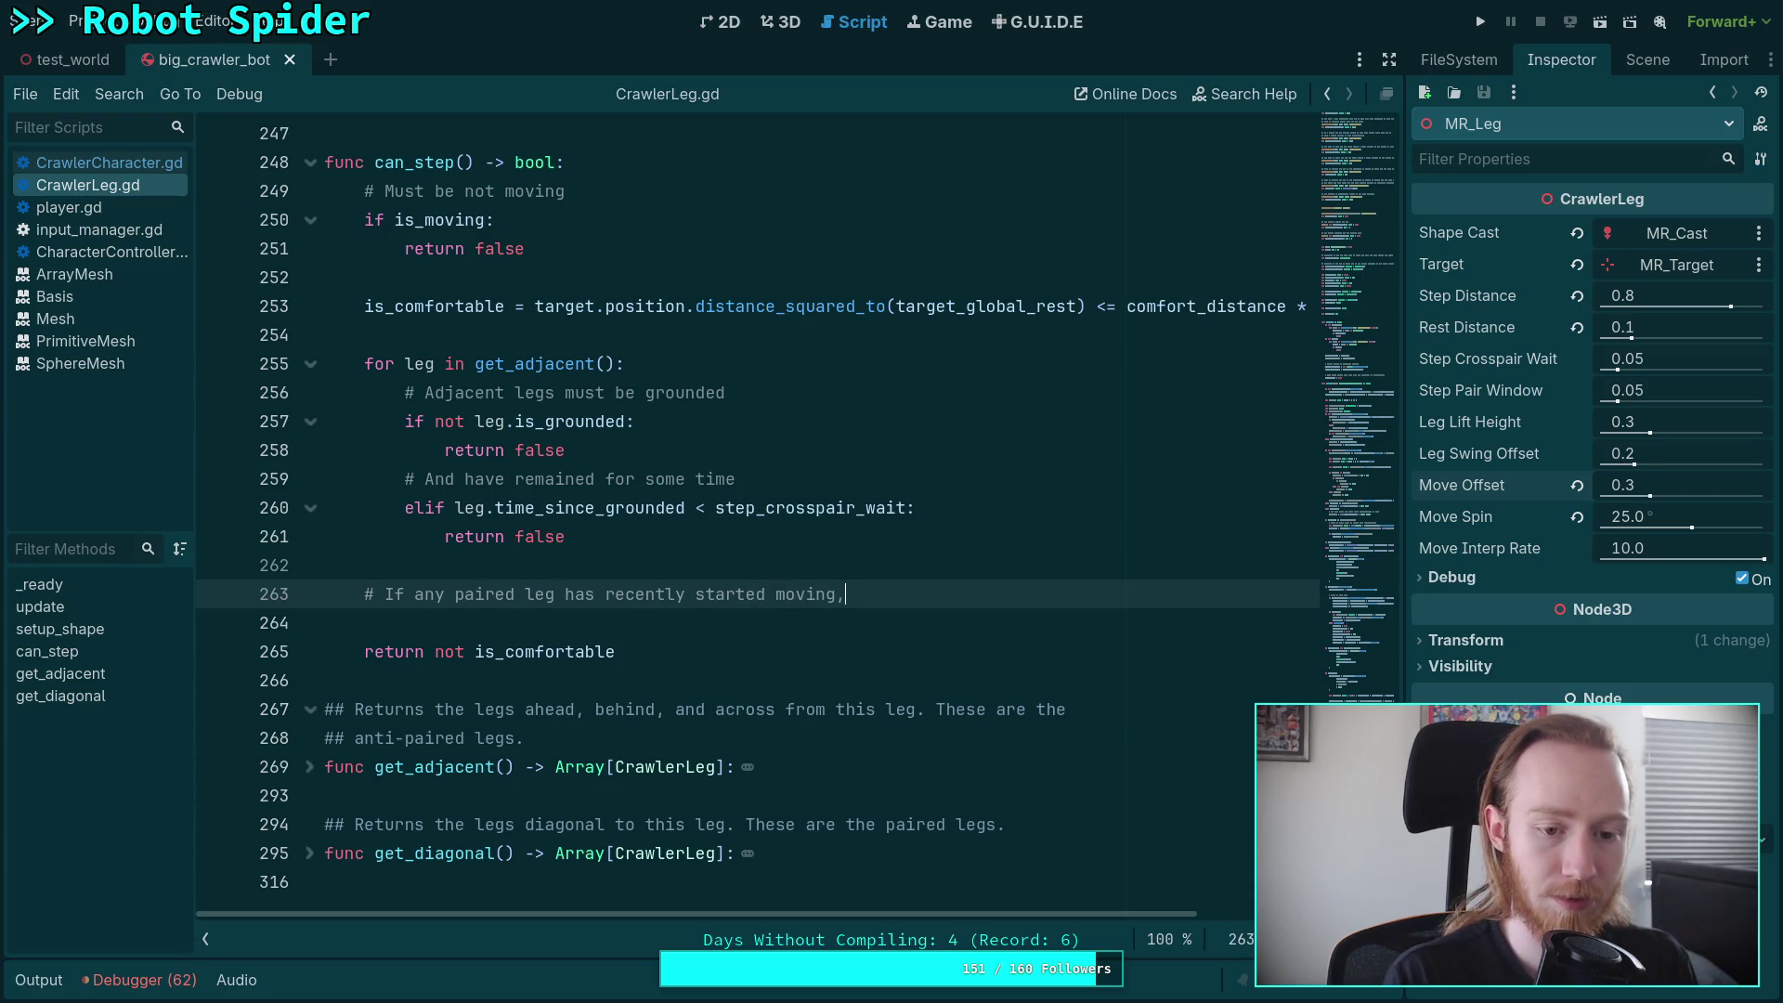
{"action": "key", "text": "BackSpace"}
{"action": "key", "text": "BackSpace"}
{"action": "key", "text": "BackSpace"}
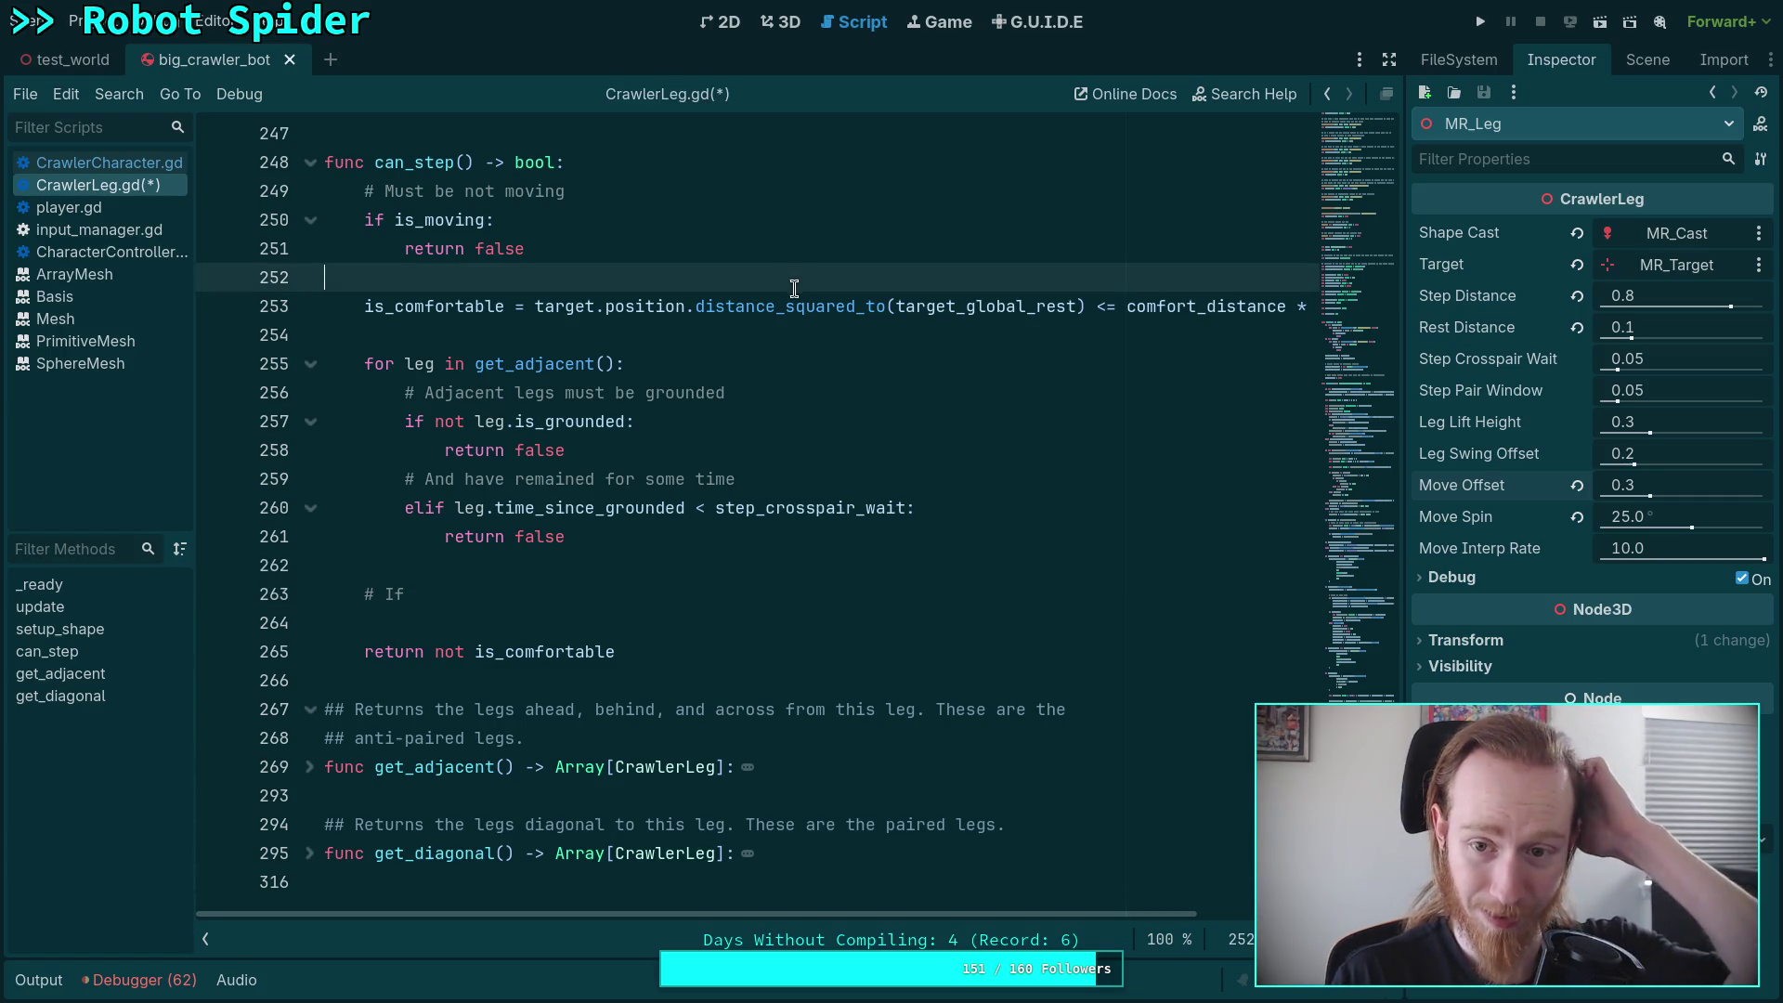
- Above the is_comfortable line in can_step, type 'var rest_distance', then trim it back to 'var '
{"action": "left_click", "coordinate": [744, 275]}
{"action": "key", "text": "Return"}
{"action": "type", "text": "var"}
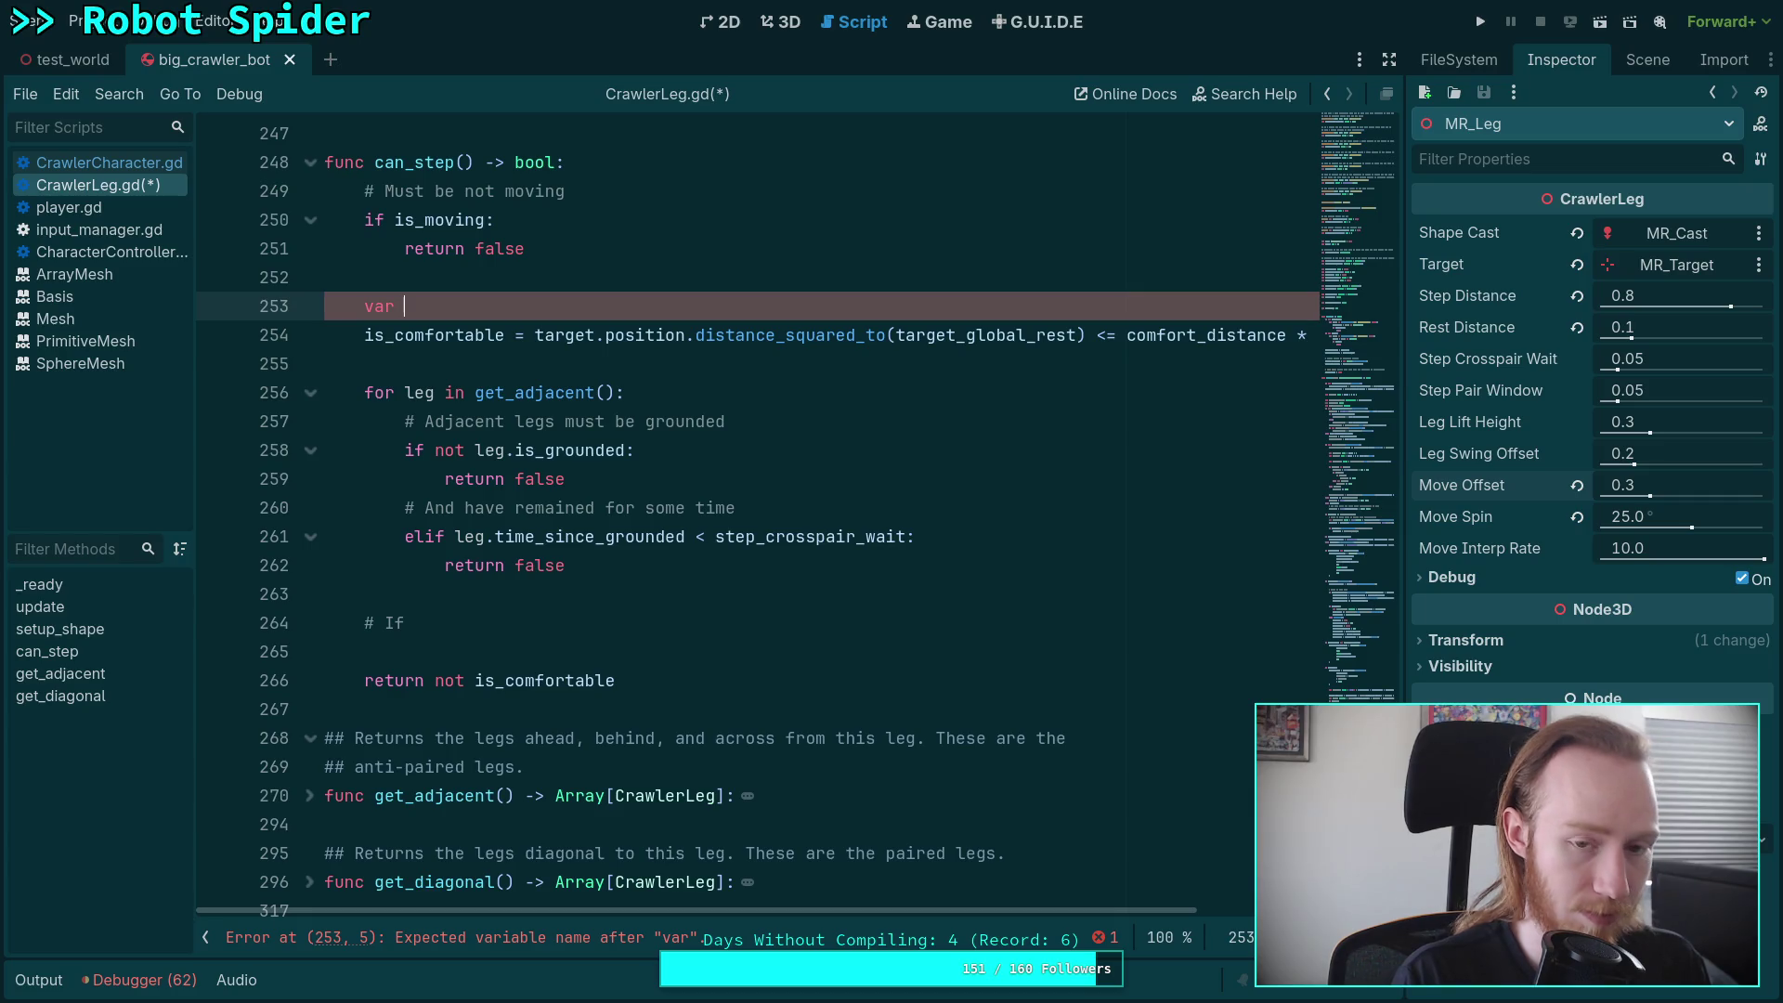
{"action": "type", "text": "rest_distance:"}
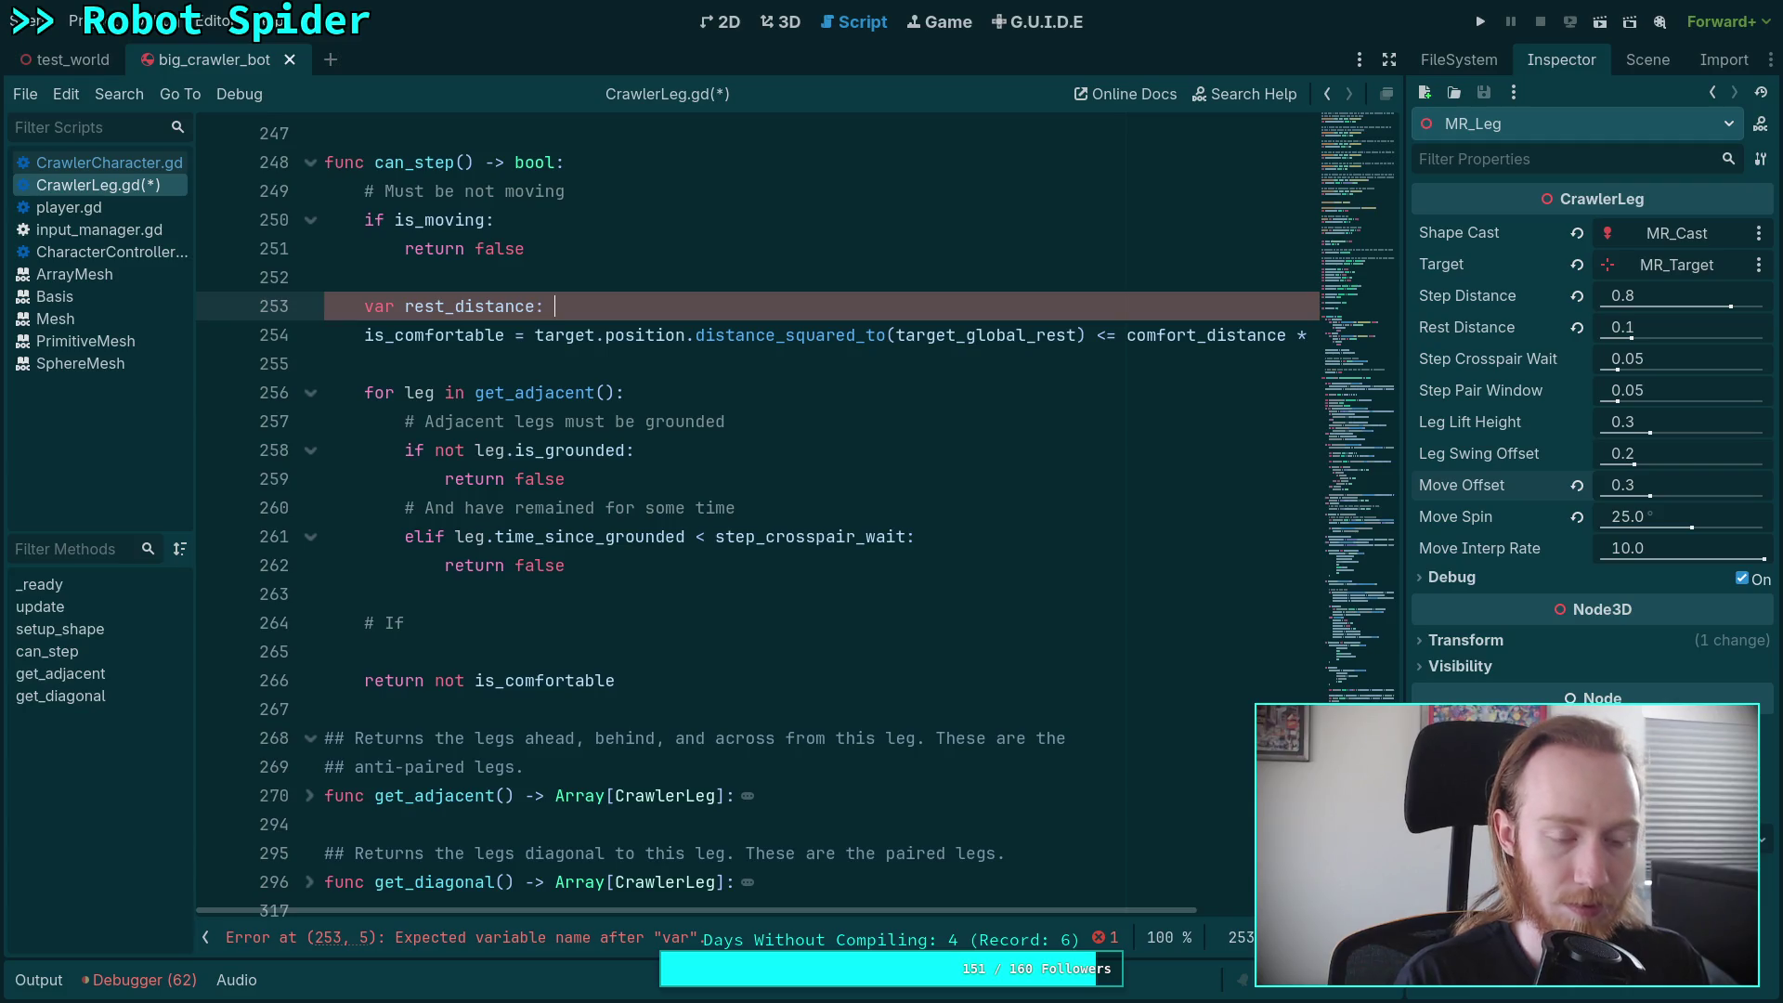
{"action": "key", "text": "BackSpace"}
{"action": "key", "text": "BackSpace"}
{"action": "key", "text": "BackSpace"}
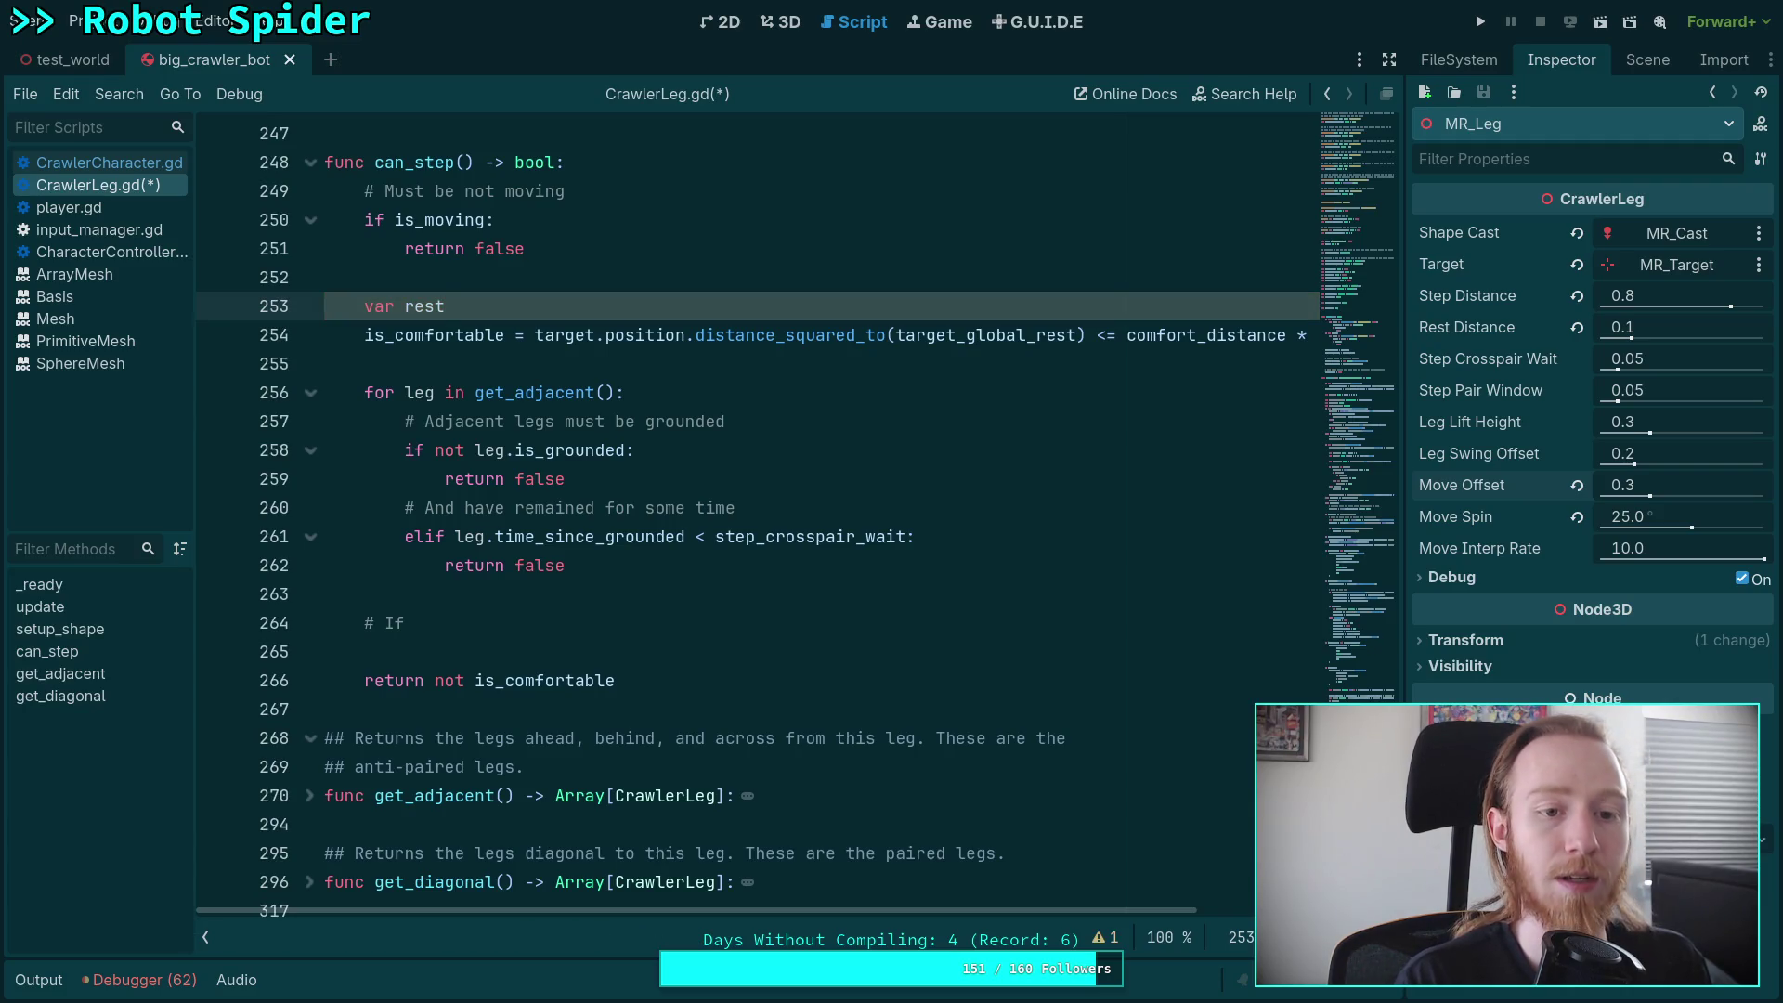
{"action": "key", "text": "BackSpace"}
{"action": "key", "text": "BackSpace"}
{"action": "key", "text": "BackSpace"}
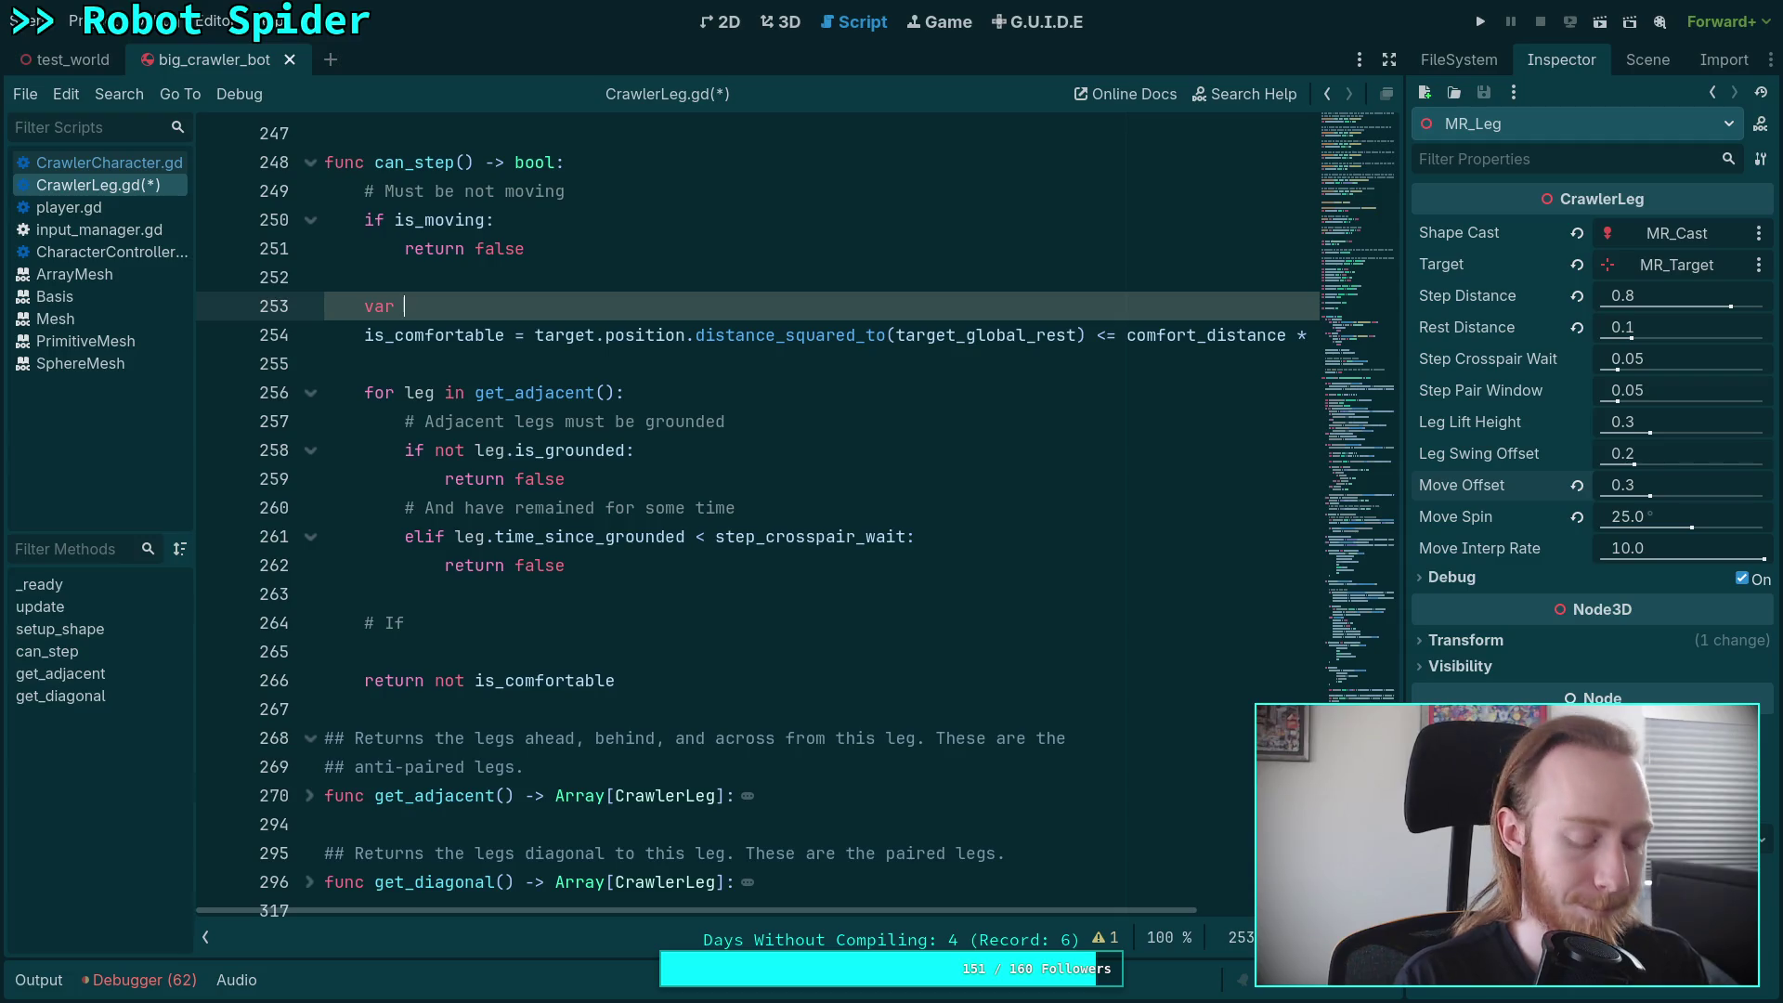